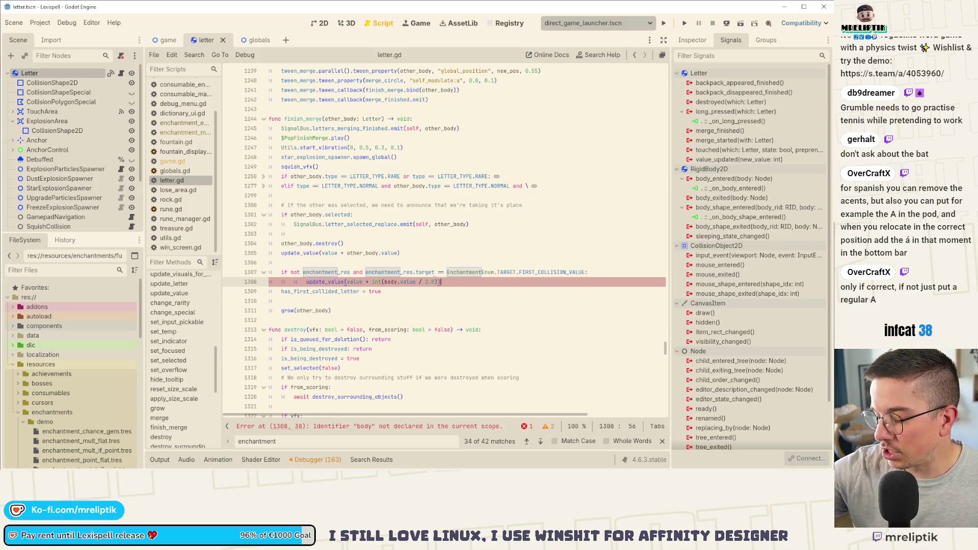
# Step: Shift the update_value(value + int(body.value / 2.0)) line 1308 one indentation level left
pyautogui.click(466, 281)
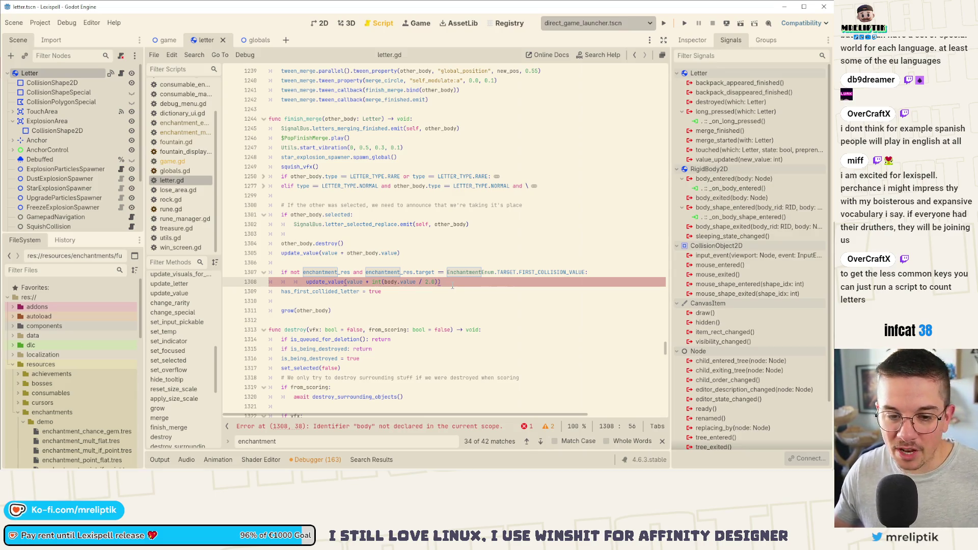
pyautogui.hotkey('shift', 'Tab')
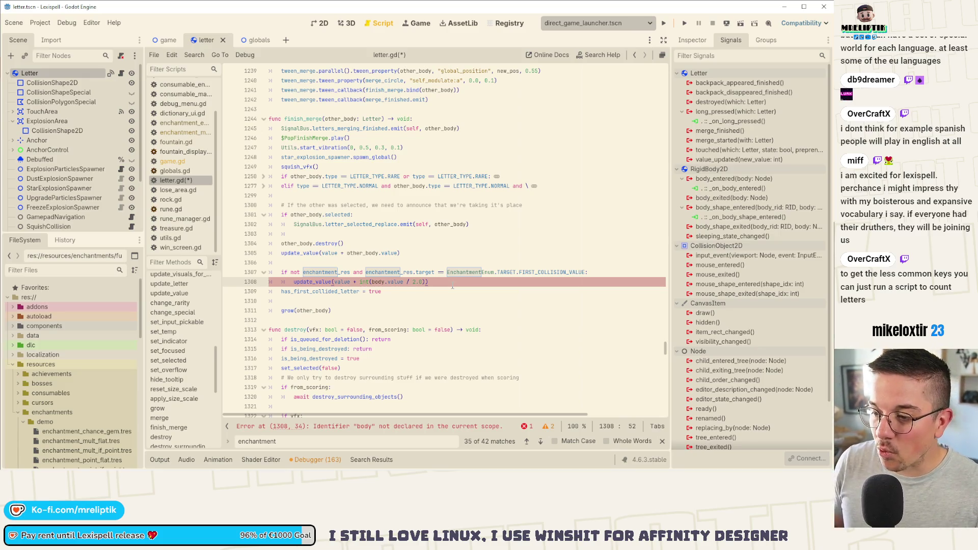
# Step: Insert a blank line after line 1308, save letter.gd, and place the caret right after body
pyautogui.press('Return')
pyautogui.hotkey('ctrl', 's')
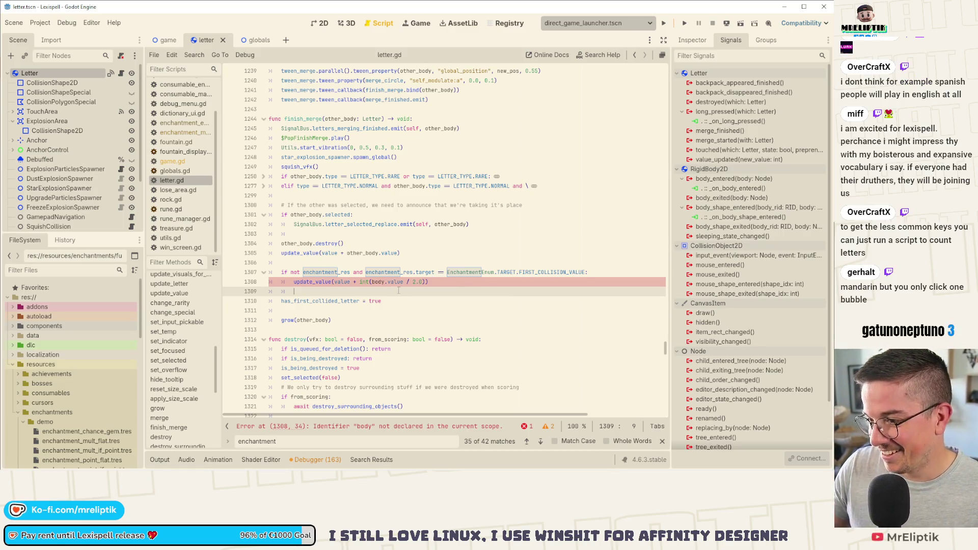
pyautogui.click(430, 281)
pyautogui.press('Home')
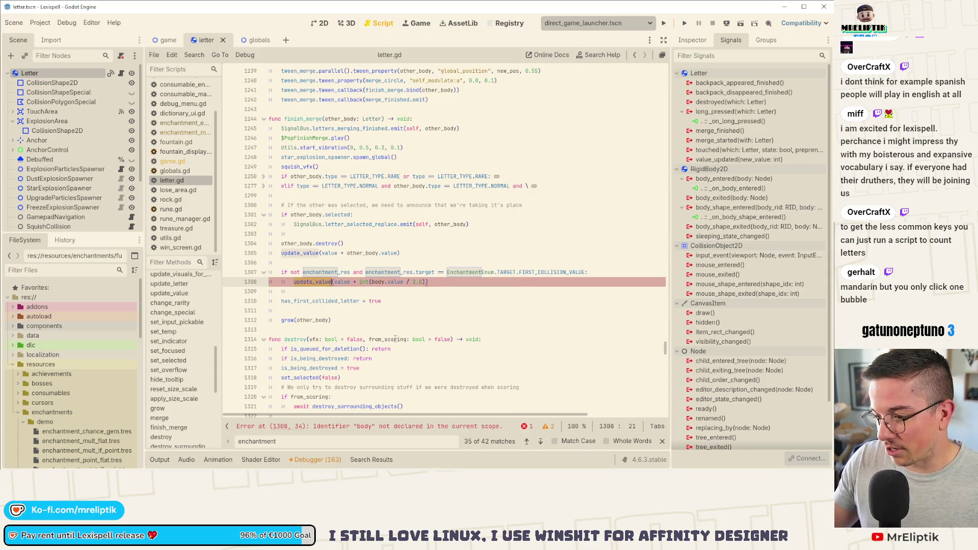
pyautogui.click(361, 280)
pyautogui.press('Up')
pyautogui.press('Up')
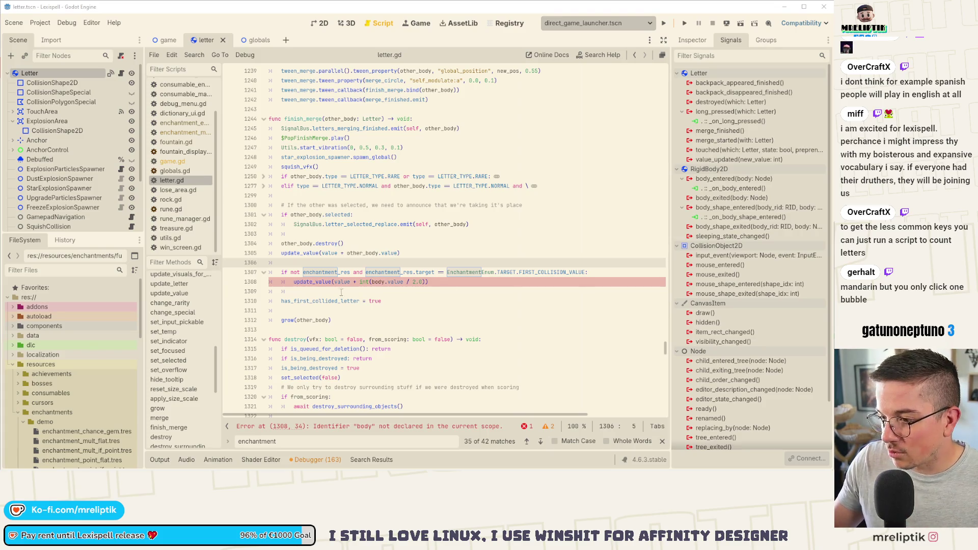
pyautogui.click(320, 272)
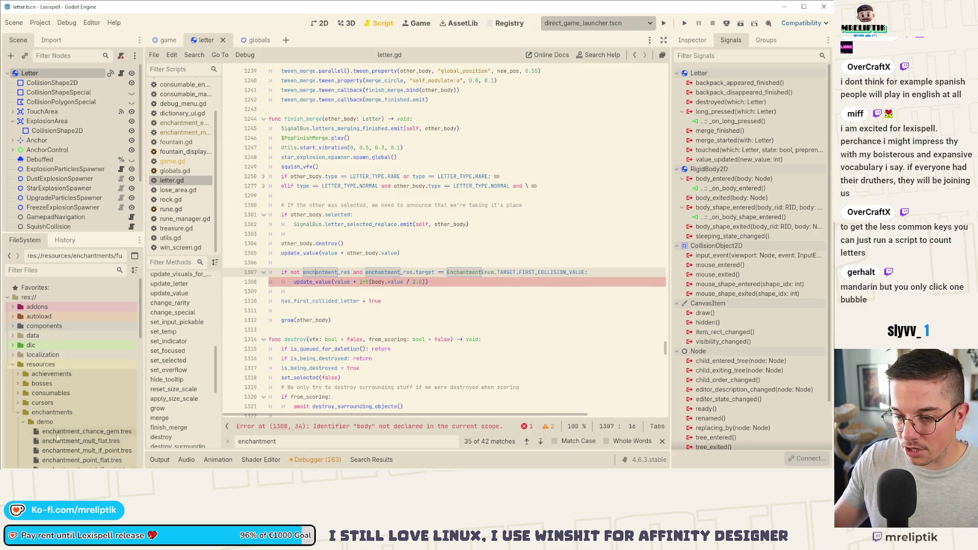
pyautogui.moveTo(76, 469)
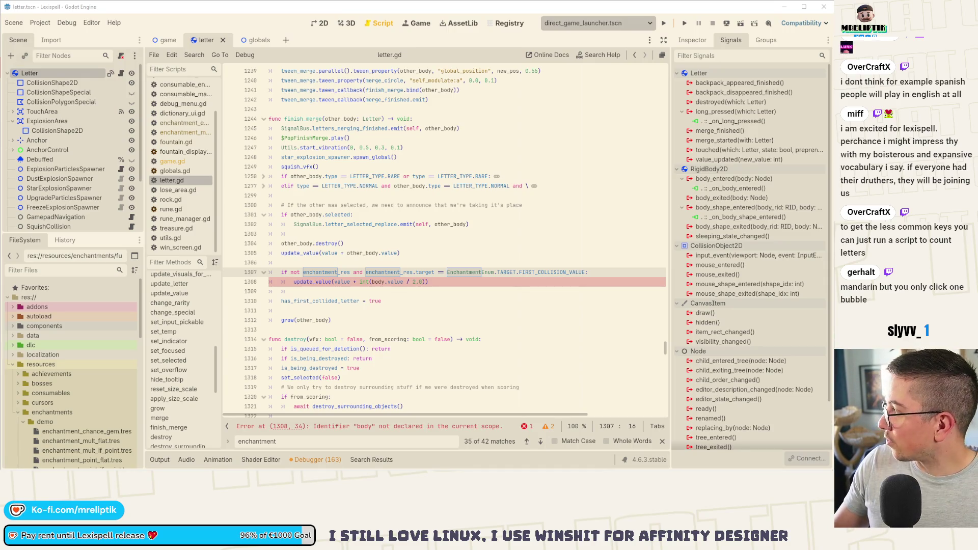
pyautogui.click(373, 282)
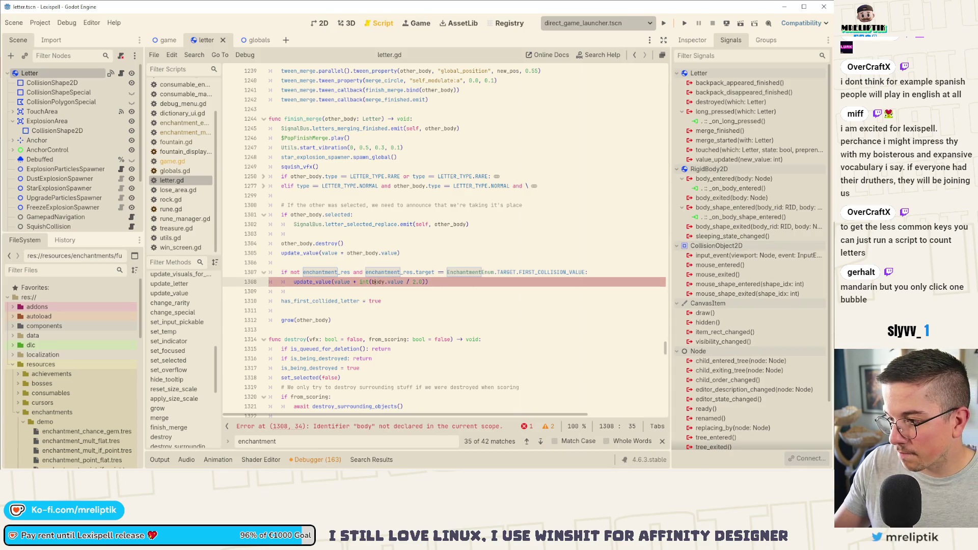
# Step: Rewrite line 1308 as update_value(int(value + enchantment_res.points_value)) and save
pyautogui.hotkey('ctrl', 'd')
pyautogui.write('ench')
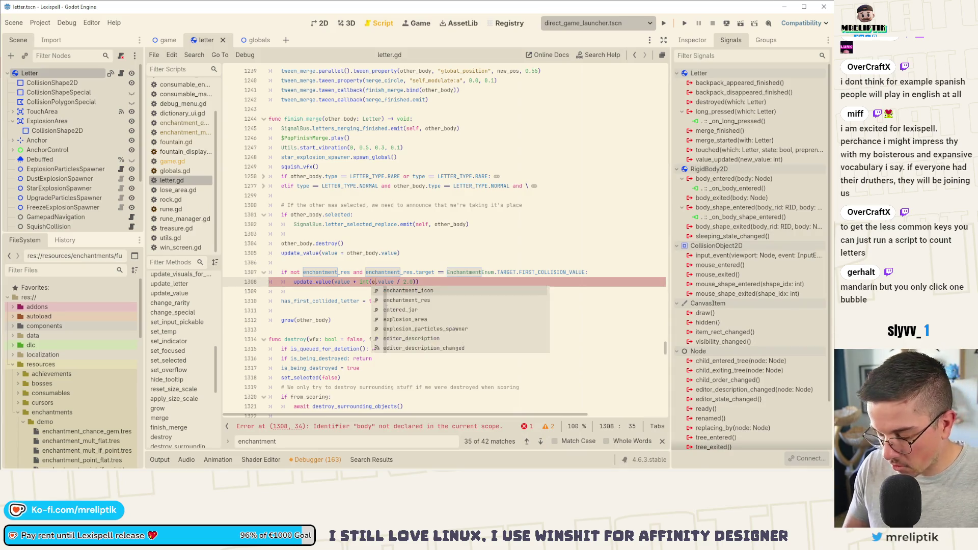
pyautogui.press('Return')
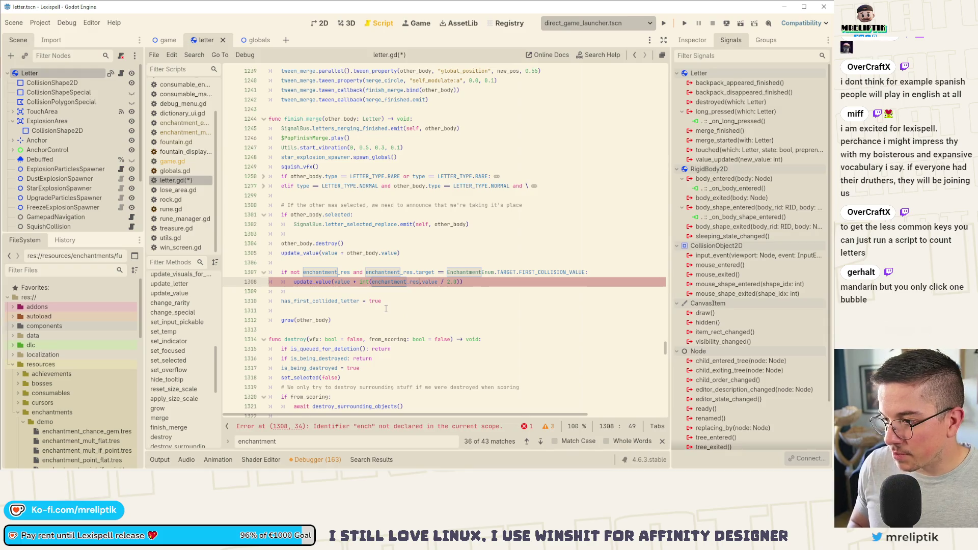
pyautogui.press('Delete')
pyautogui.press('Delete')
pyautogui.press('Delete')
pyautogui.write('.')
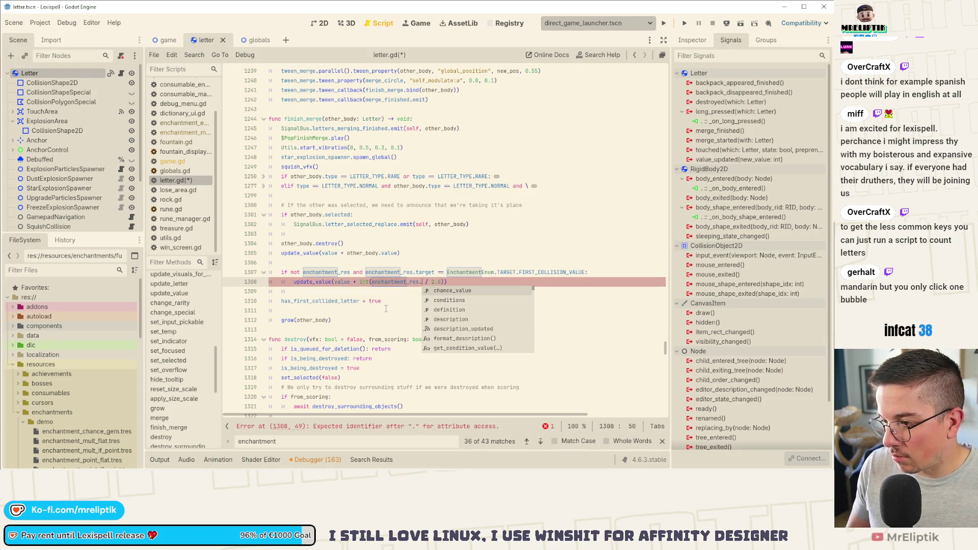
pyautogui.write('va')
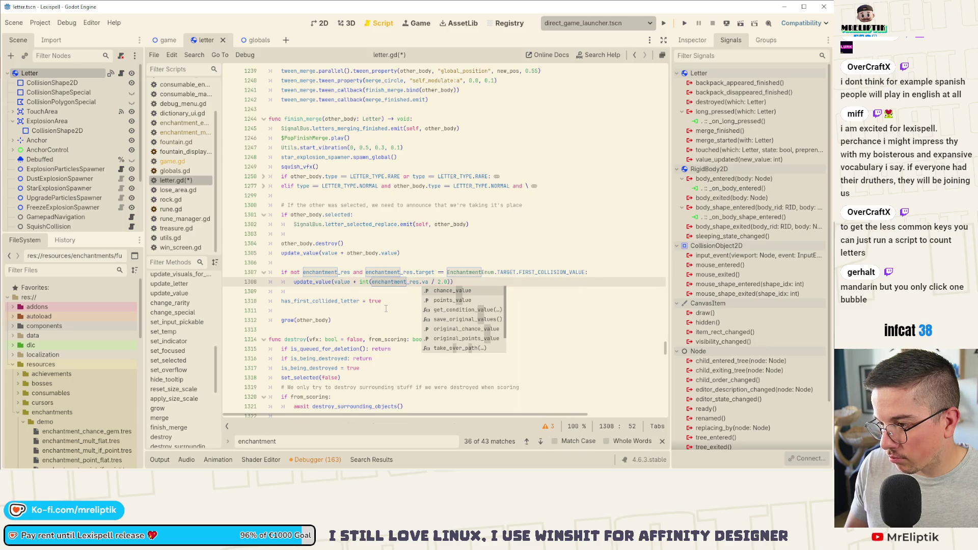
pyautogui.press('Return')
pyautogui.press('Delete')
pyautogui.press('Delete')
pyautogui.press('Delete')
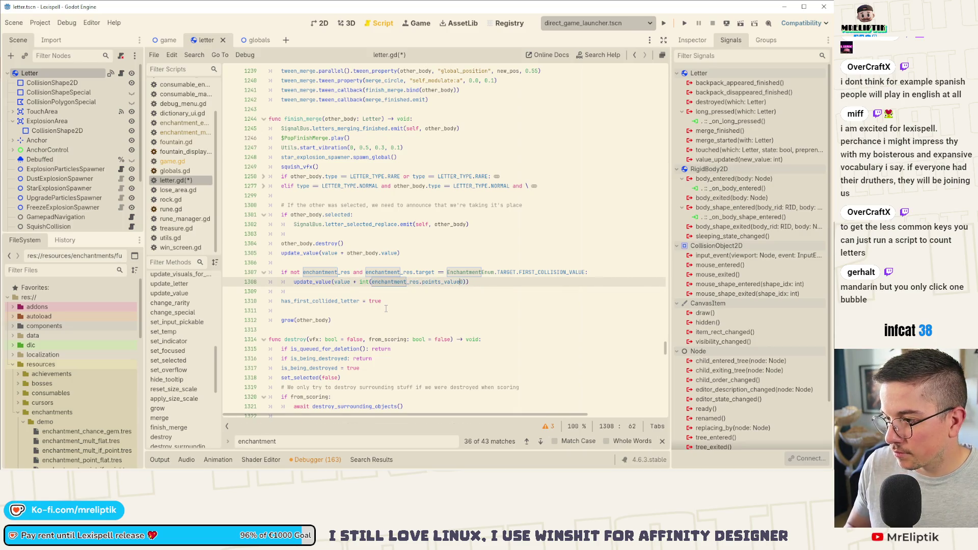
pyautogui.hotkey('ctrl', 'Left')
pyautogui.hotkey('ctrl', 'Left')
pyautogui.hotkey('ctrl', 'Left')
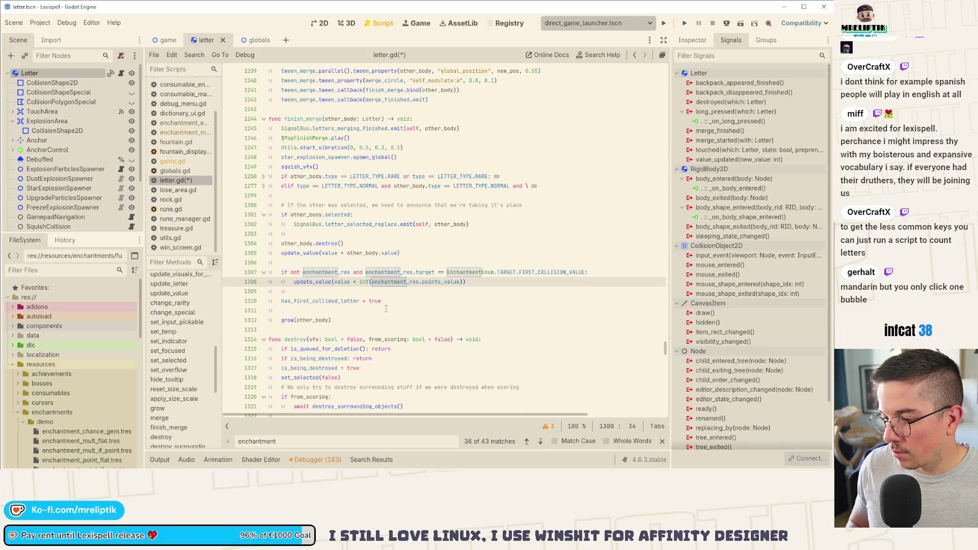
pyautogui.press('BackSpace')
pyautogui.press('BackSpace')
pyautogui.press('BackSpace')
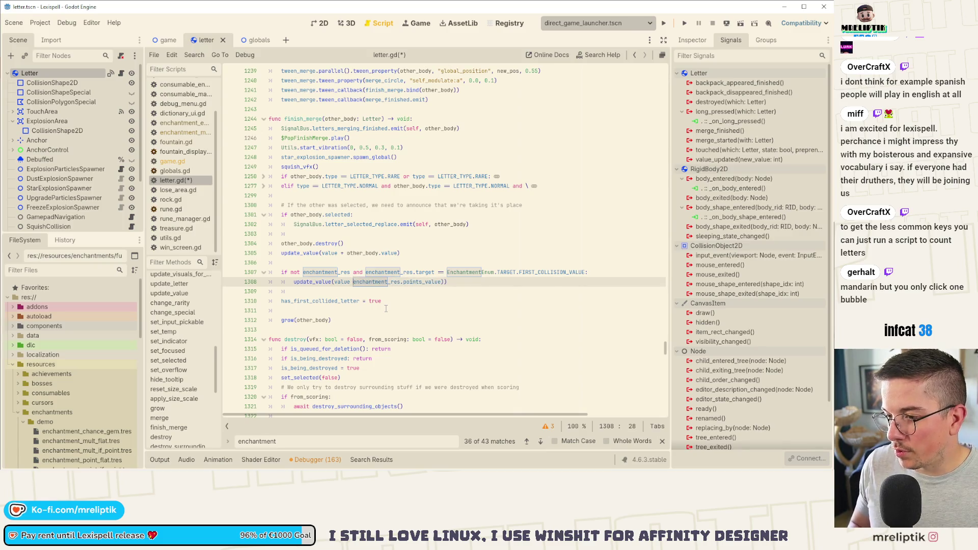
pyautogui.write('+ ')
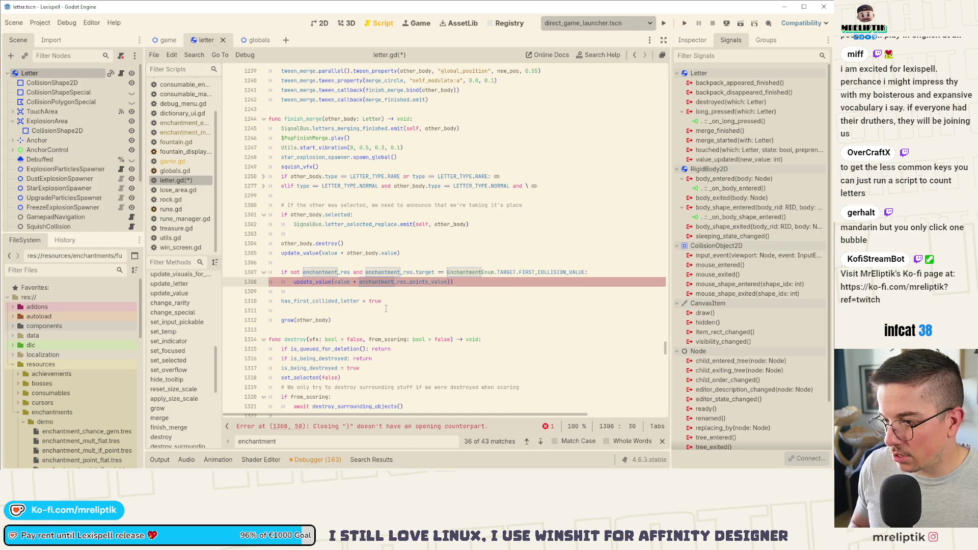
pyautogui.write('int(')
pyautogui.press('End')
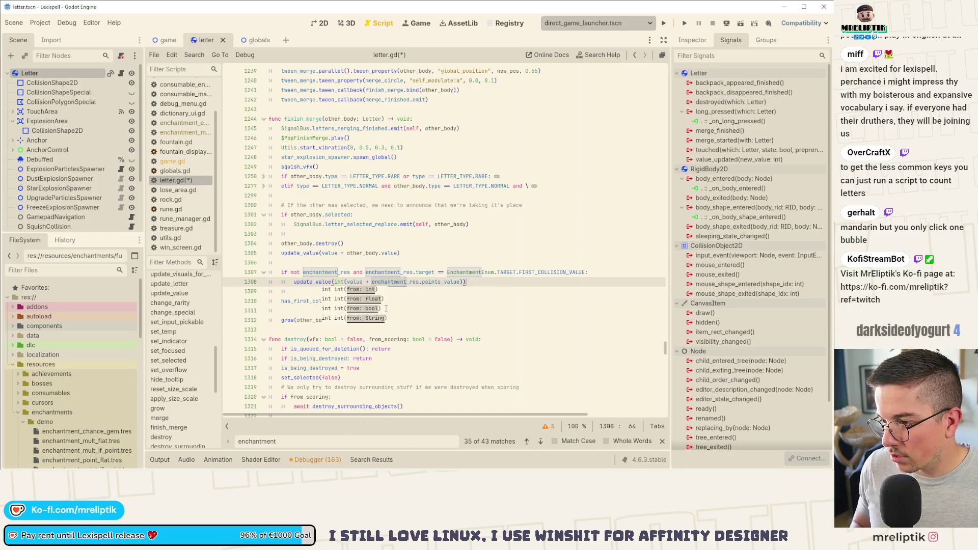
pyautogui.hotkey('ctrl', 's')
# Step: Change FIRST_COLLISION_VALUE to MERGE_POINTS, delete the has_first_collided_letter line, save, and run the game
pyautogui.doubleClick(551, 276)
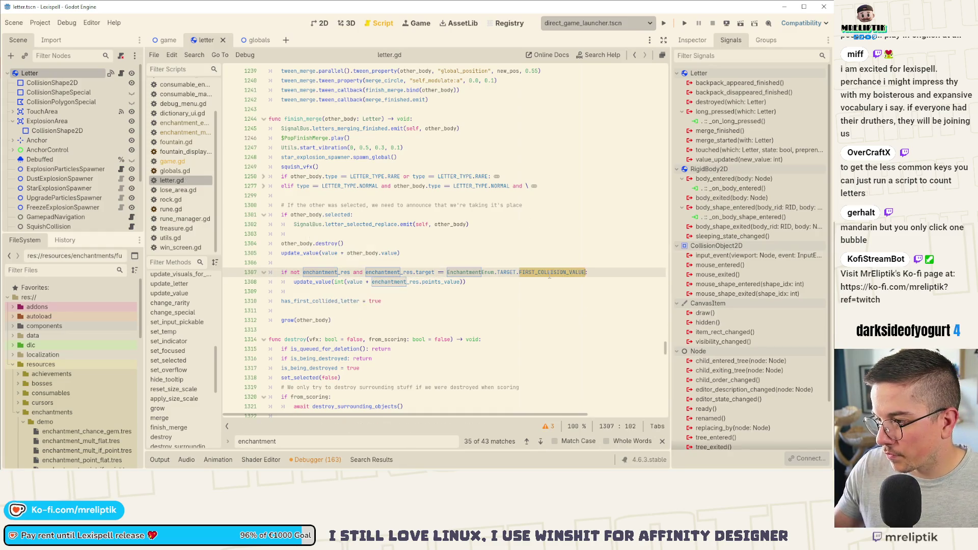
pyautogui.write('MERGE_POINTS')
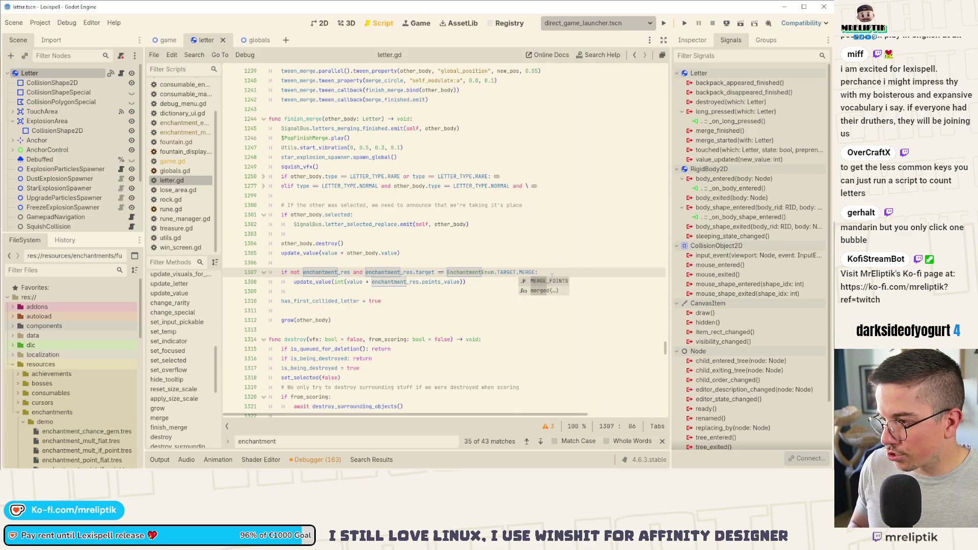
pyautogui.hotkey('ctrl', 's')
pyautogui.click(478, 295)
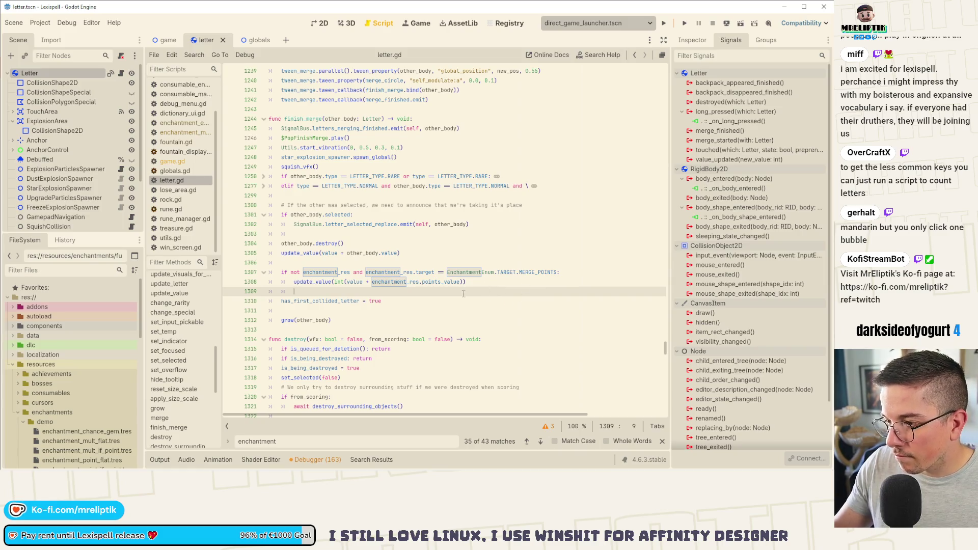
pyautogui.click(426, 300)
pyautogui.hotkey('ctrl', 's')
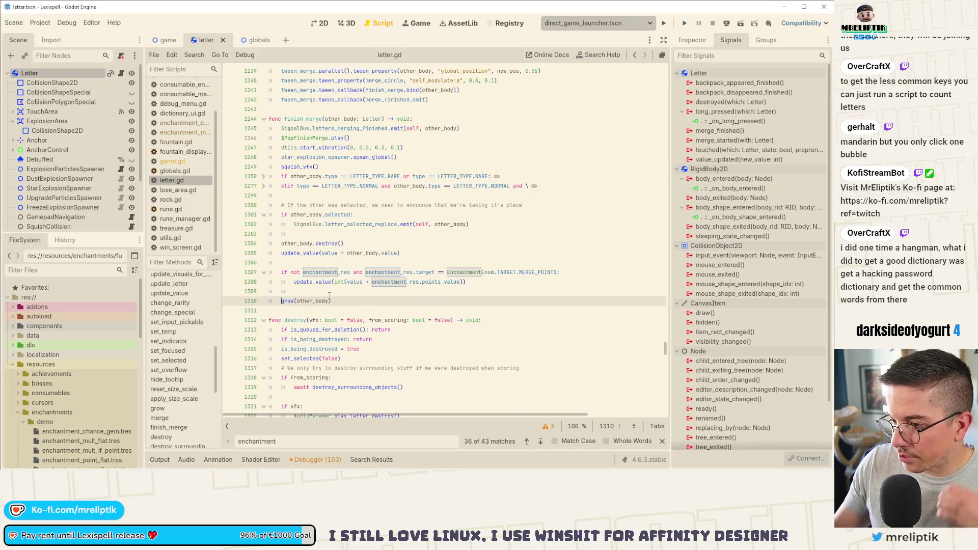
pyautogui.hotkey('ctrl', 'shift', 'k')
pyautogui.hotkey('ctrl', 'shift', 'k')
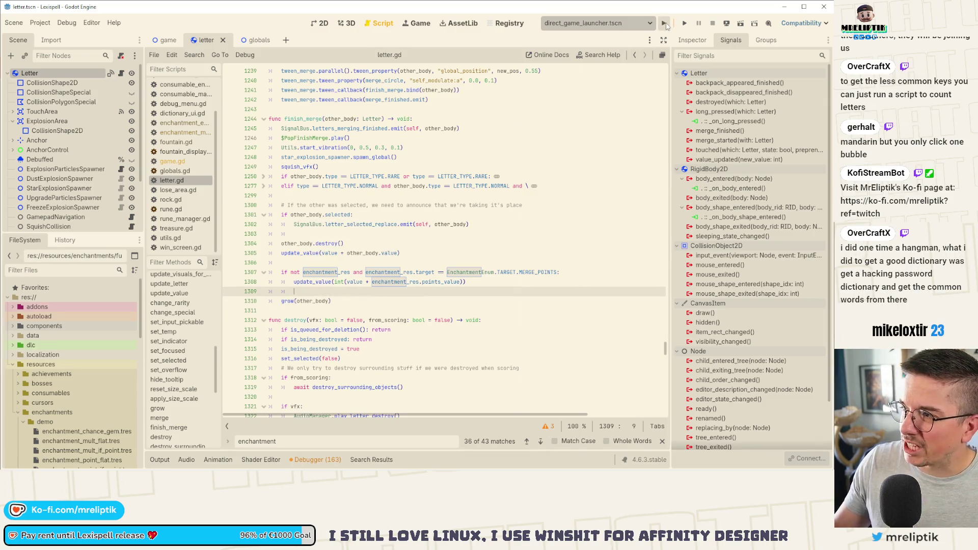
pyautogui.click(664, 24)
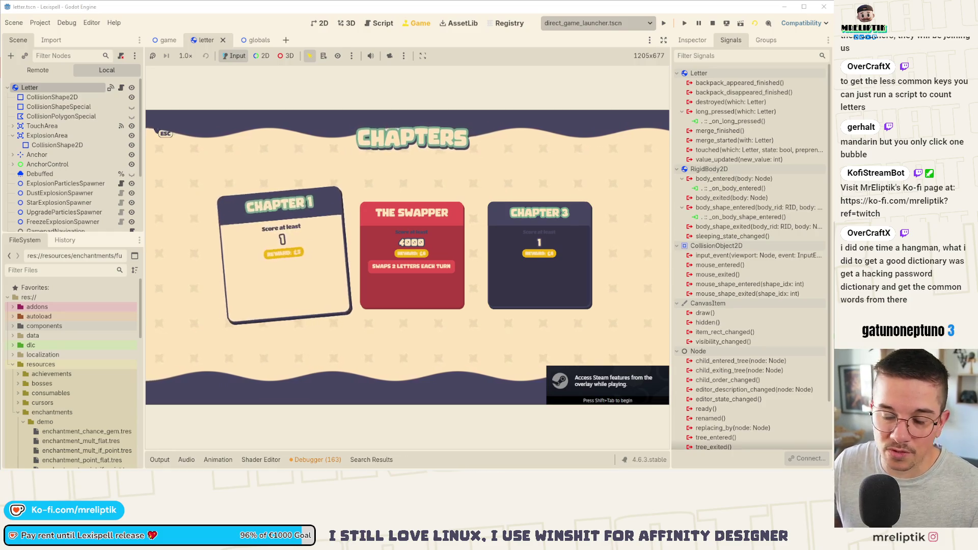
# Step: Start The Swapper chapter, which breaks at letter.gd line 1307 with a Nil target error
pyautogui.click(409, 200)
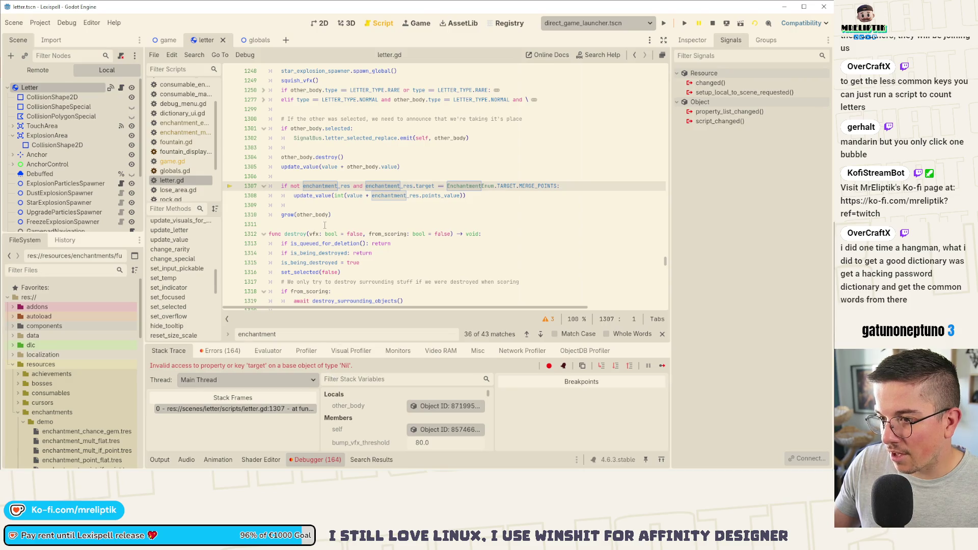
# Step: Remove the not from line 1307 so it checks enchantment_res exists, and save
pyautogui.moveTo(325, 187)
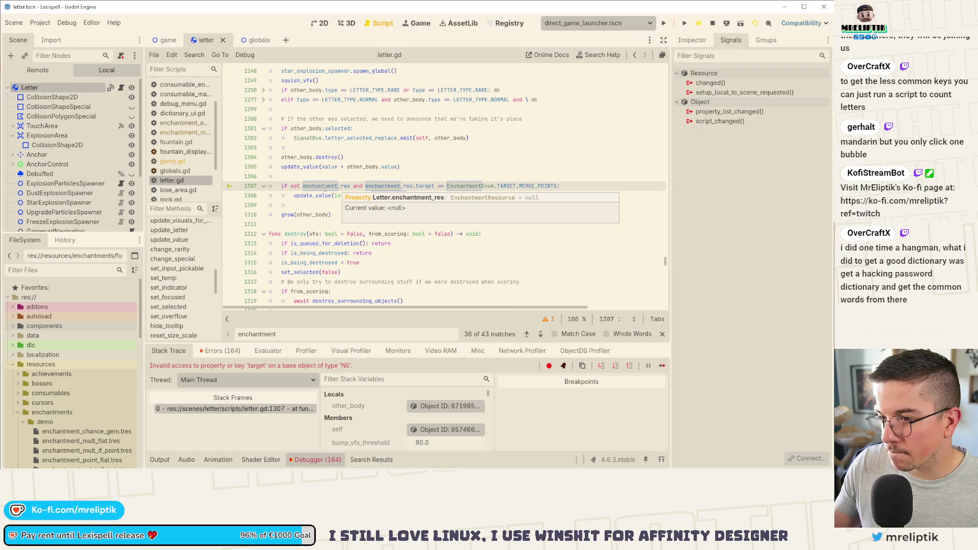
pyautogui.click(298, 186)
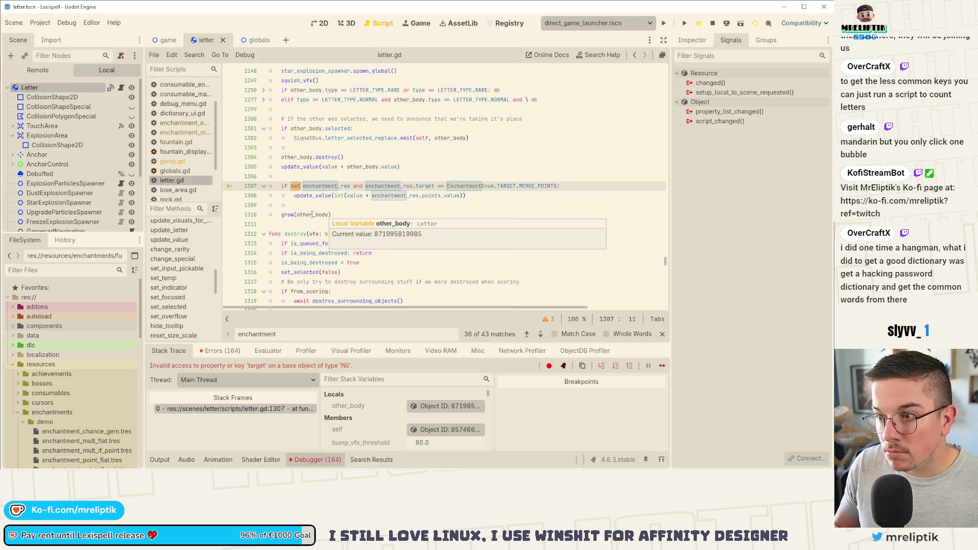
pyautogui.press('BackSpace')
pyautogui.press('BackSpace')
pyautogui.press('BackSpace')
pyautogui.press('Delete')
pyautogui.hotkey('ctrl', 's')
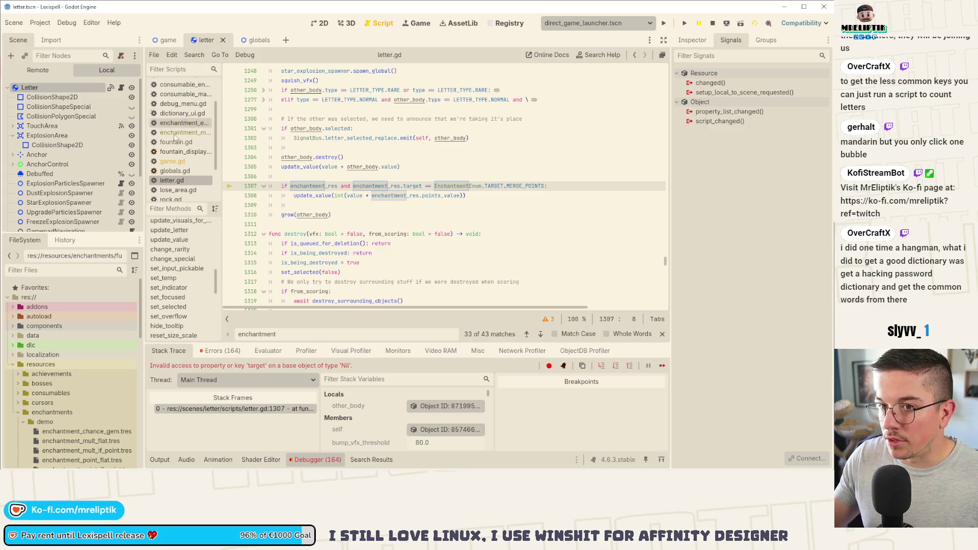
# Step: Review the Letter node's signals and its _on_body_entered handler around line 1485
pyautogui.hotkey('ctrl', 'shift', 'Right')
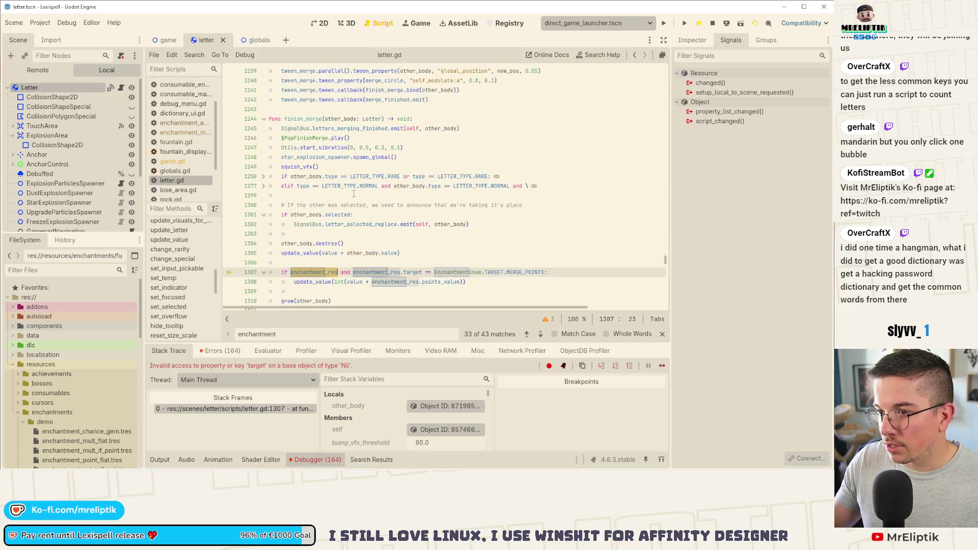
pyautogui.click(80, 91)
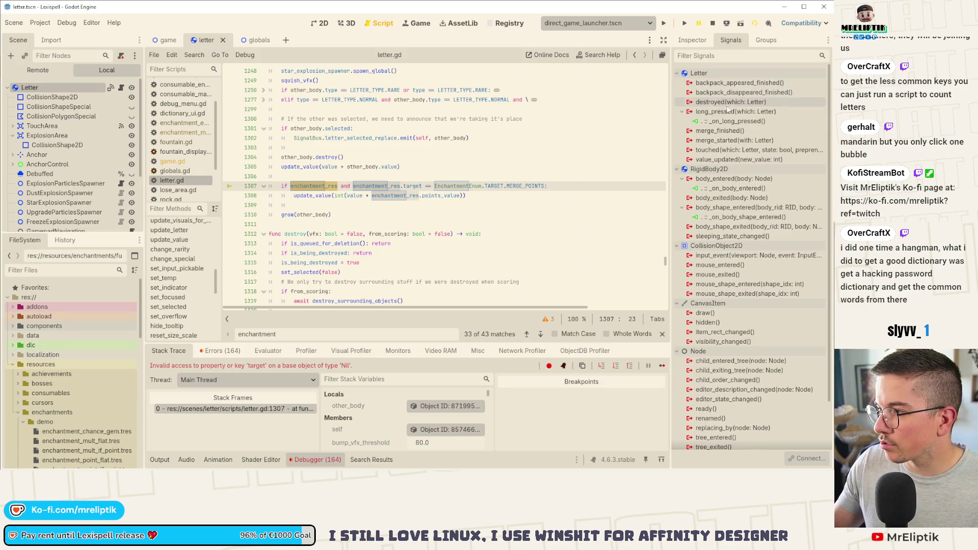
pyautogui.doubleClick(719, 189)
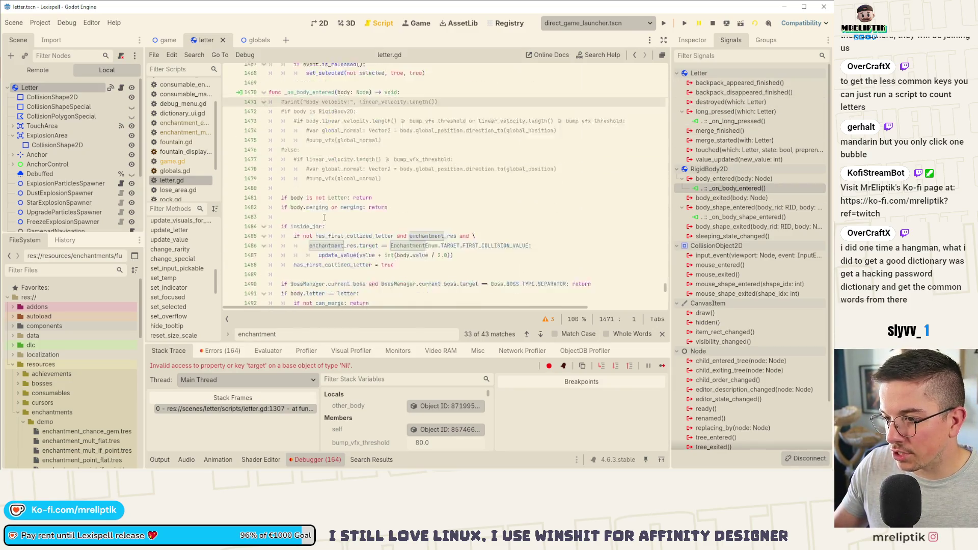
pyautogui.click(306, 173)
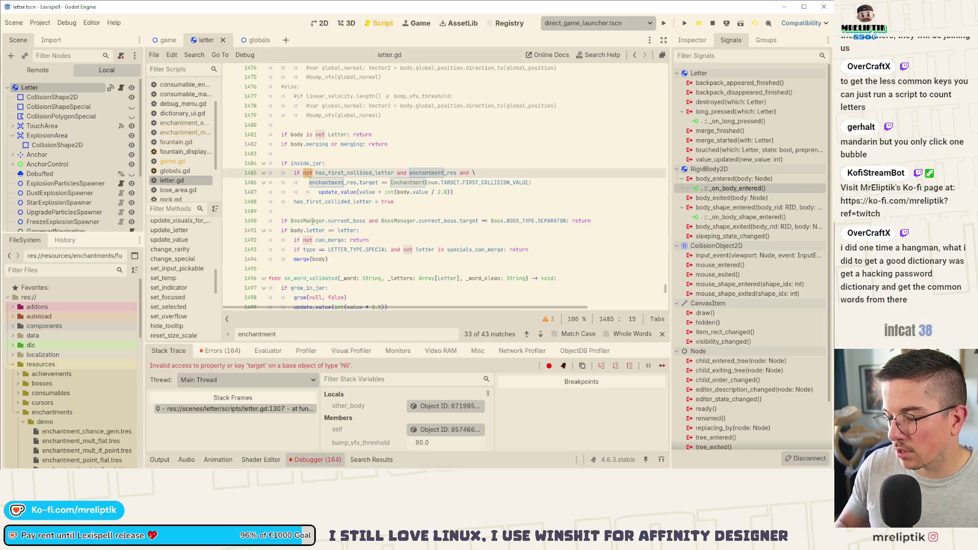
pyautogui.moveTo(313, 221)
pyautogui.click(423, 174)
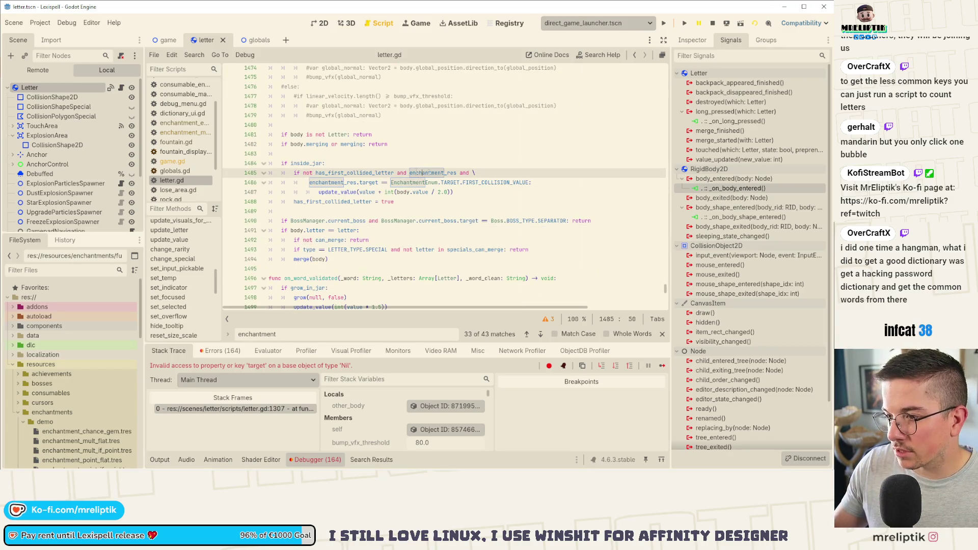
pyautogui.click(320, 23)
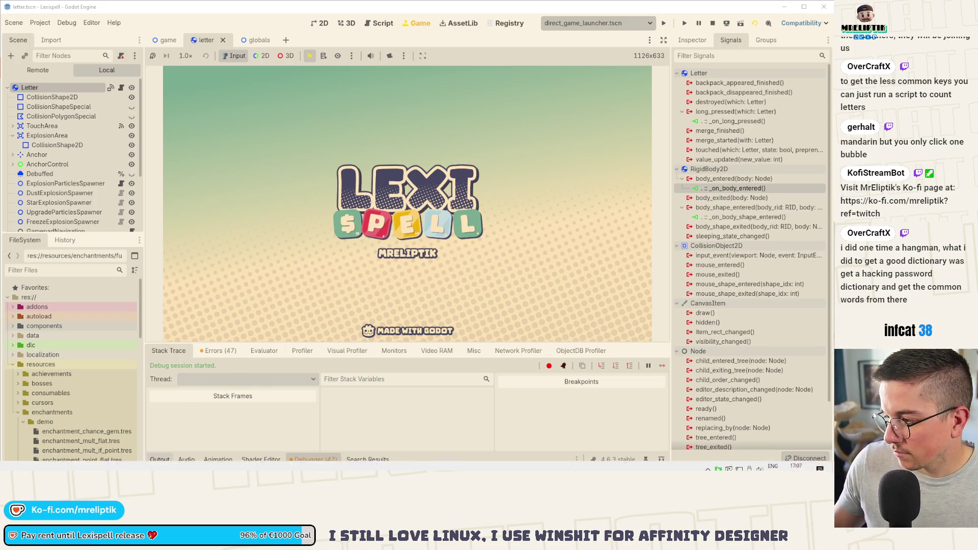
# Step: Start a Classic Craft Chapter 1 run, check the Settings cursor options, and resume play
pyautogui.click(159, 460)
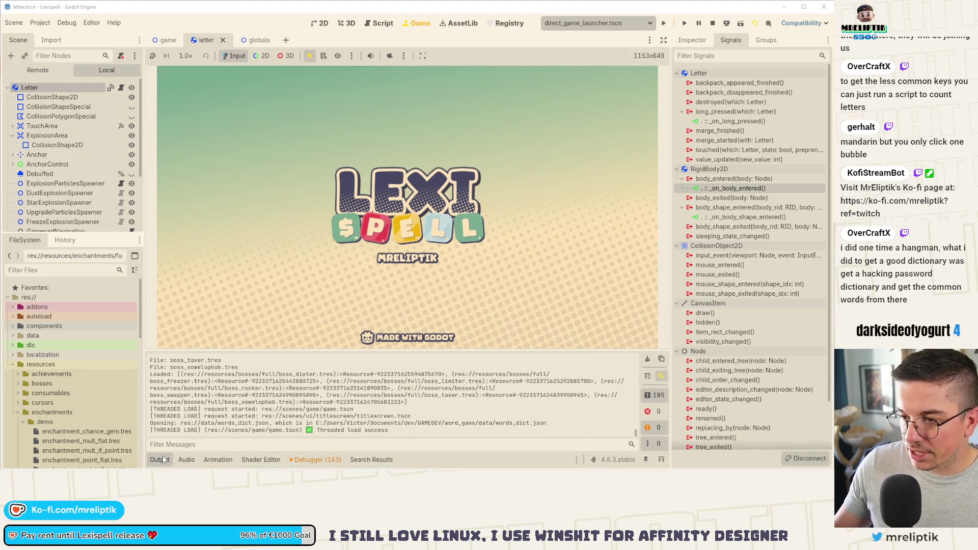
pyautogui.click(161, 460)
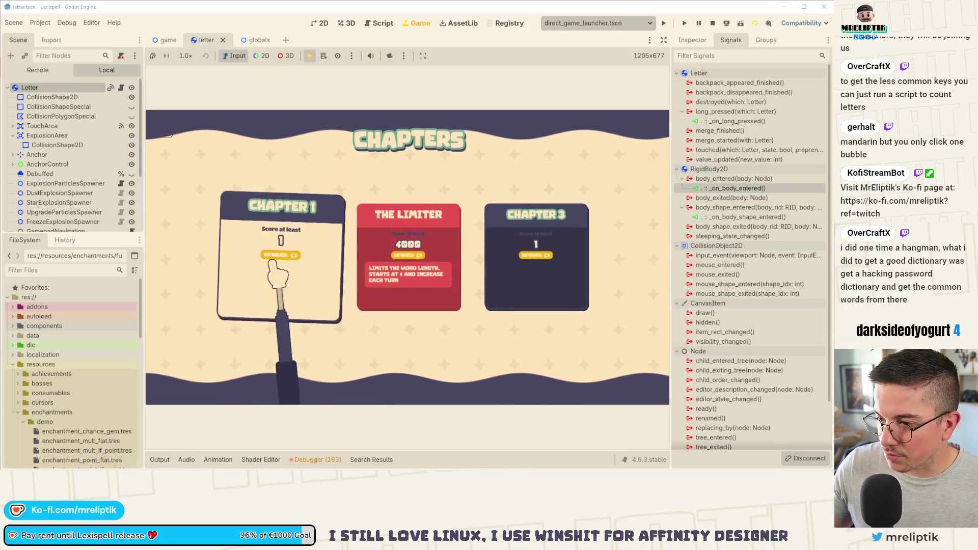
pyautogui.click(270, 262)
pyautogui.press('Escape')
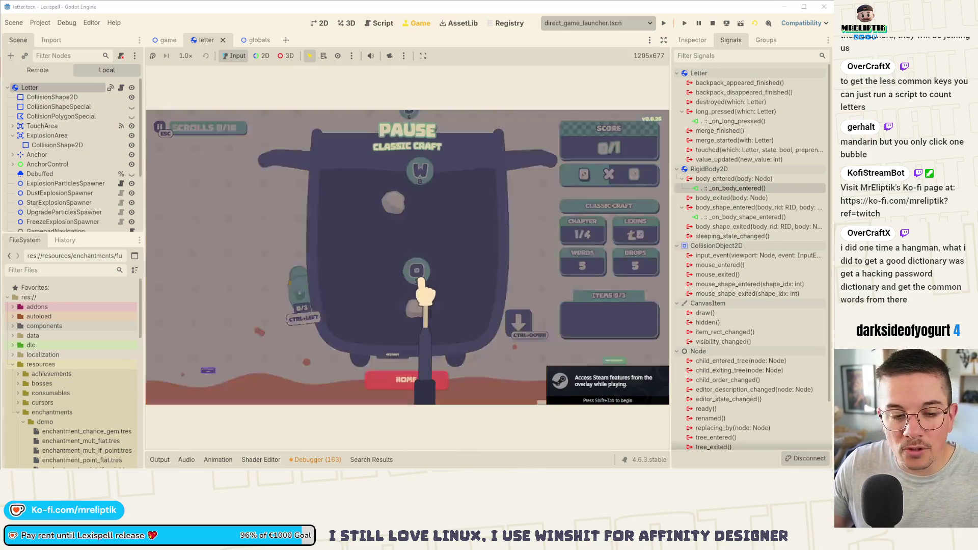
pyautogui.click(429, 322)
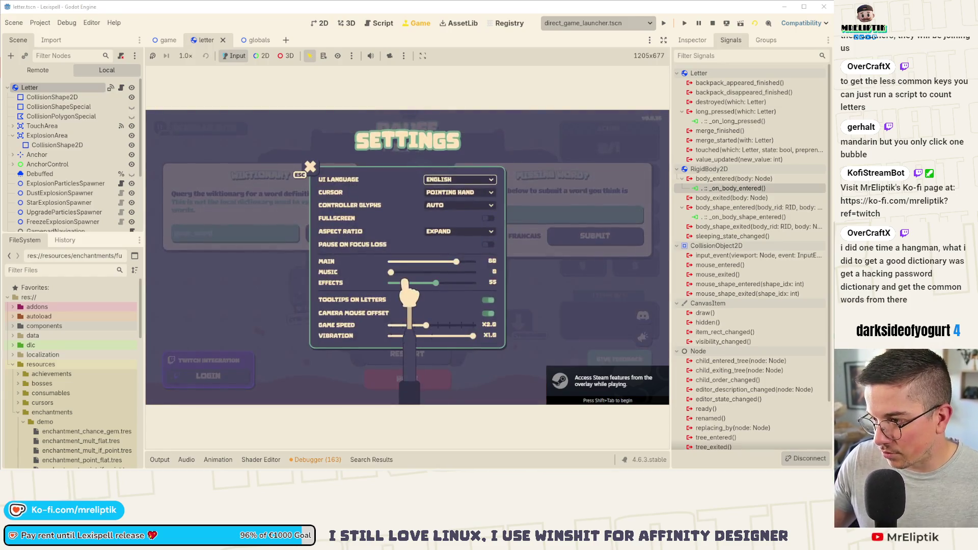
pyautogui.click(473, 193)
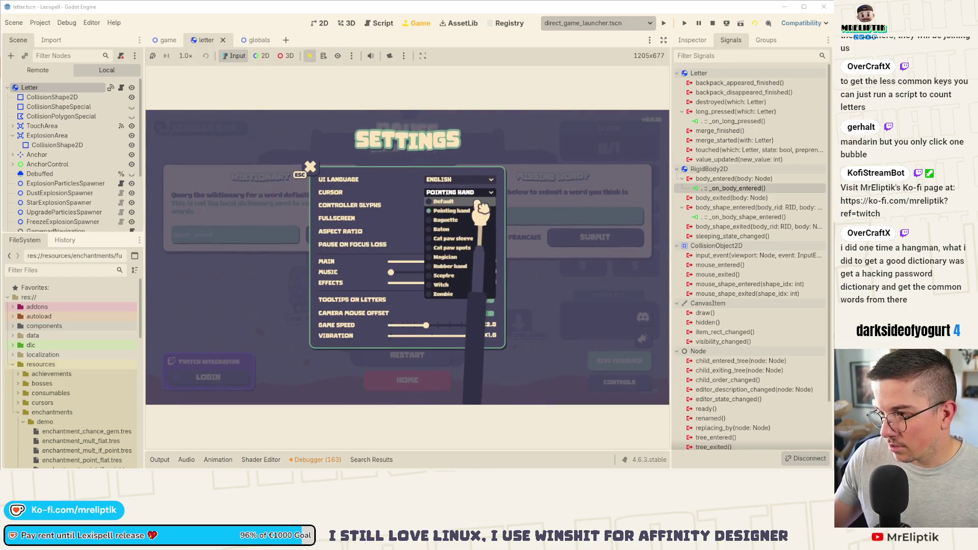
pyautogui.press('Escape')
pyautogui.click(423, 301)
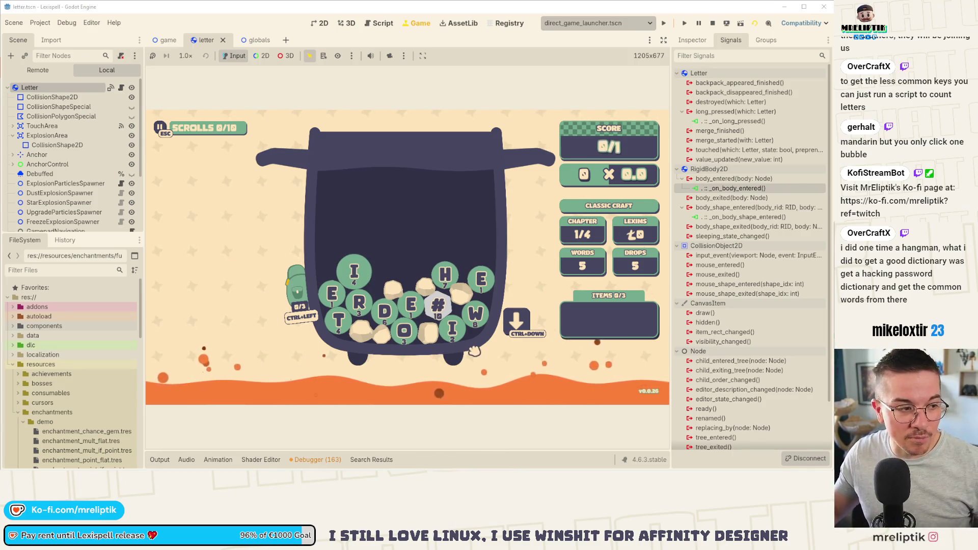
# Step: In the dev console, try add_enchantment e mergium and spawn an E letter
pyautogui.press('`')
pyautogui.write('add_enchantment e mergium')
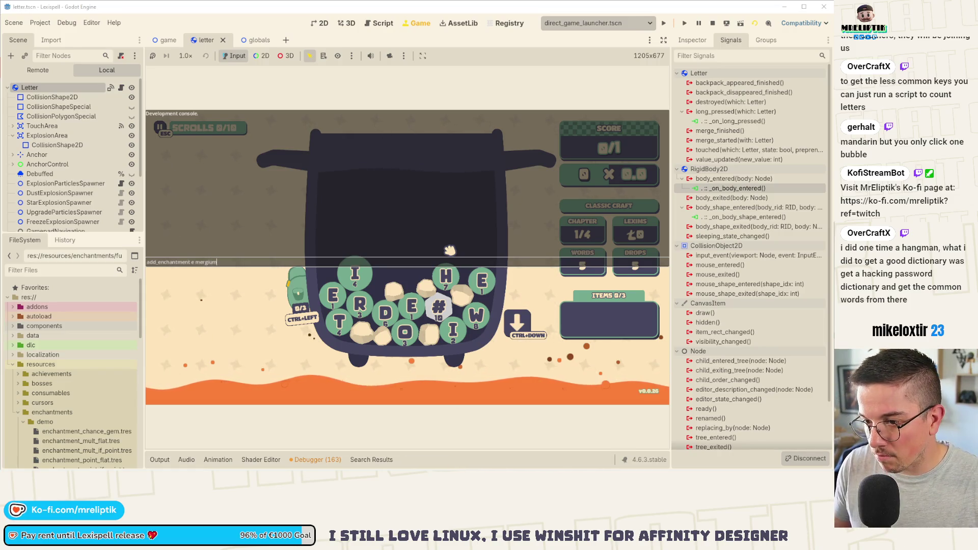
pyautogui.press('Return')
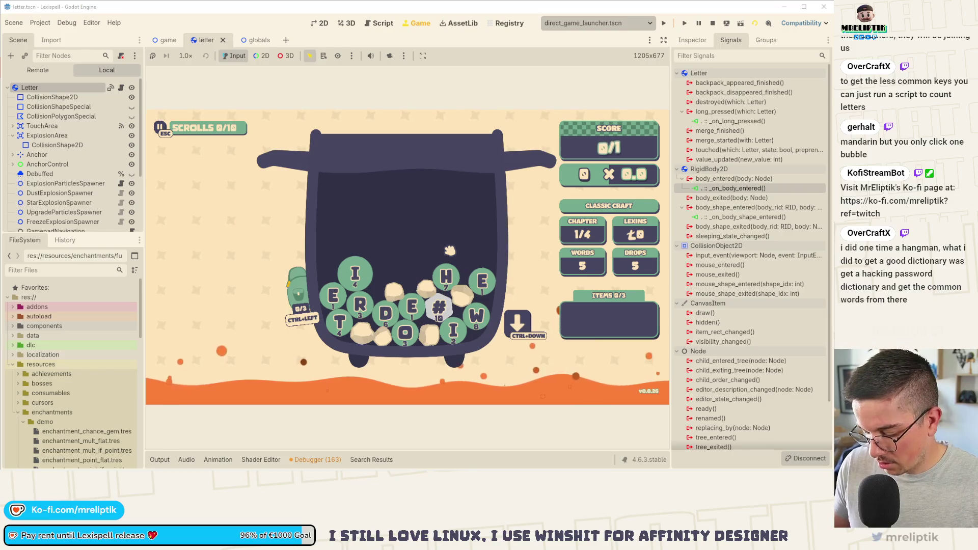
pyautogui.press('`')
pyautogui.press('`')
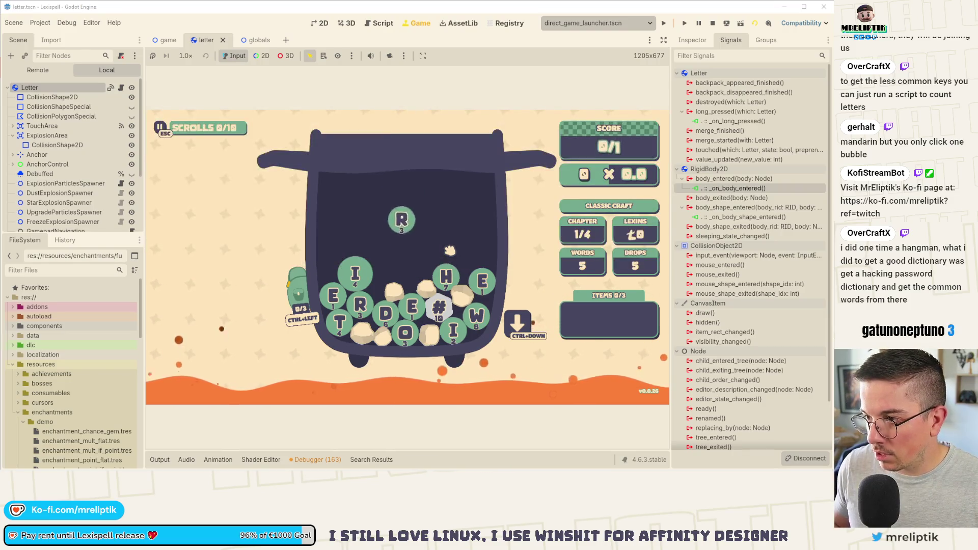
pyautogui.press('`')
pyautogui.press('Up')
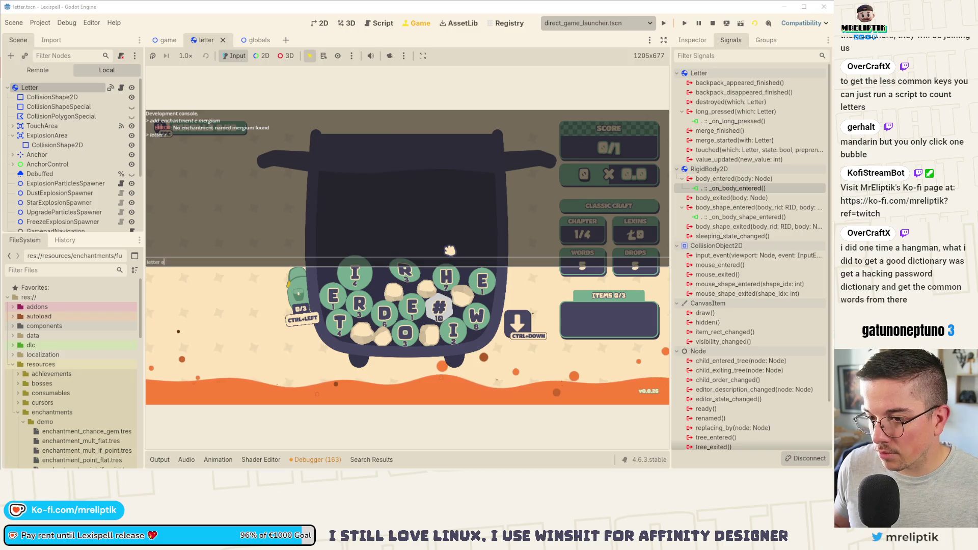
pyautogui.press('Return')
pyautogui.press('`')
pyautogui.press('`')
pyautogui.press('`')
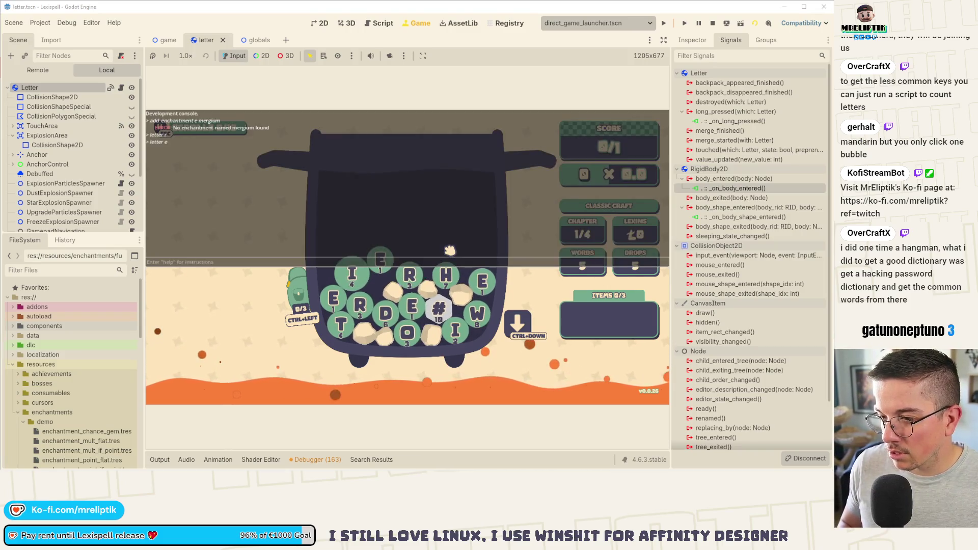
pyautogui.press('`')
pyautogui.press('`')
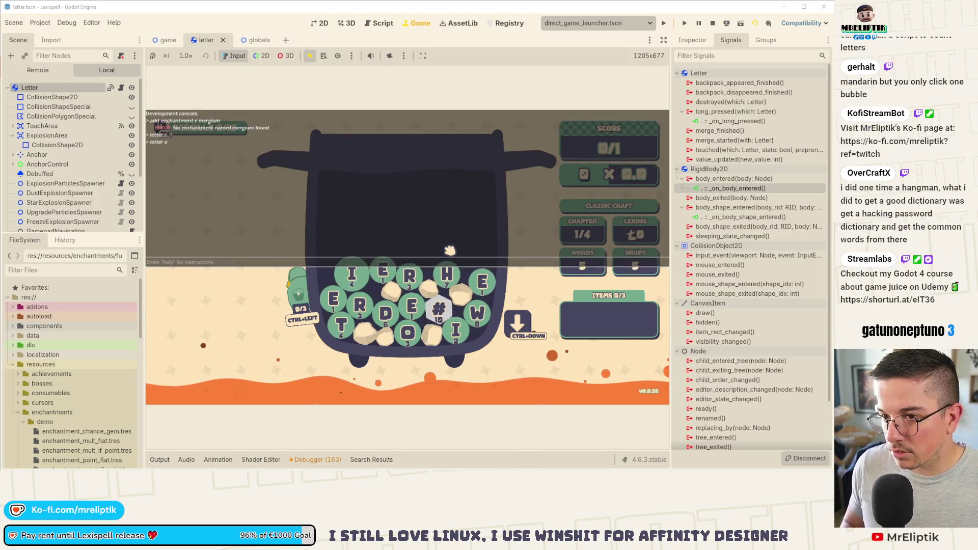
pyautogui.write('letter')
pyautogui.press('Up')
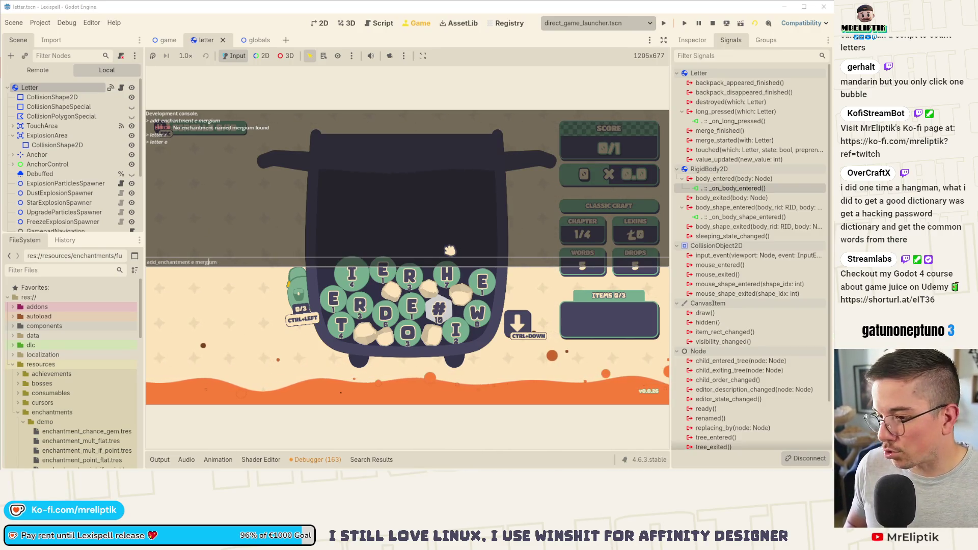
pyautogui.moveTo(448, 467)
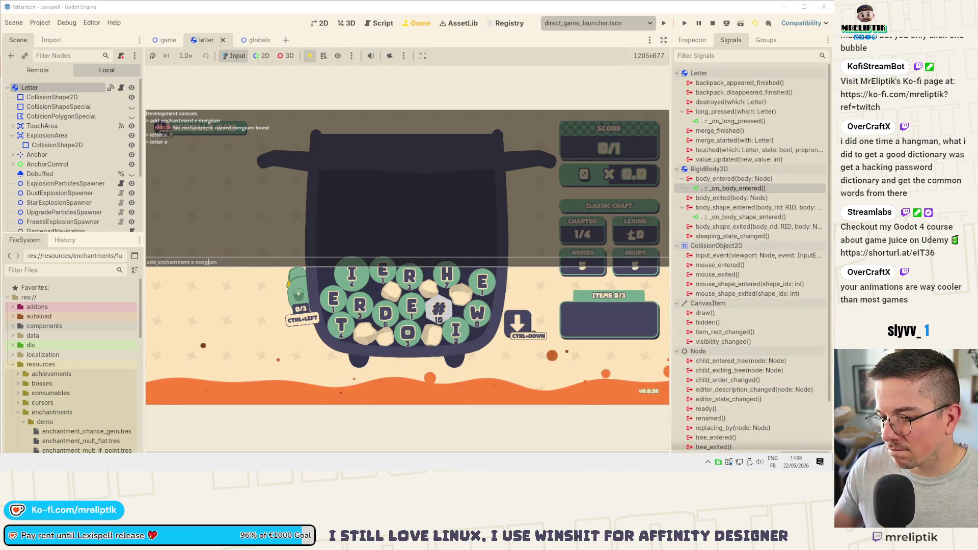
pyautogui.click(243, 266)
# Step: Inspect the enchantment_merge_points.tres resource's properties in the Inspector
pyautogui.scroll(-5, 90, 405)
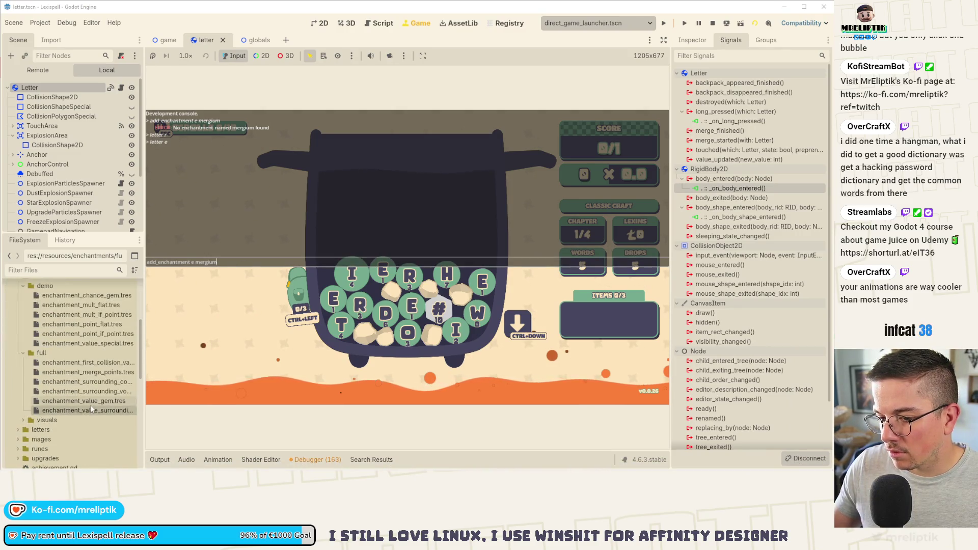
pyautogui.click(88, 373)
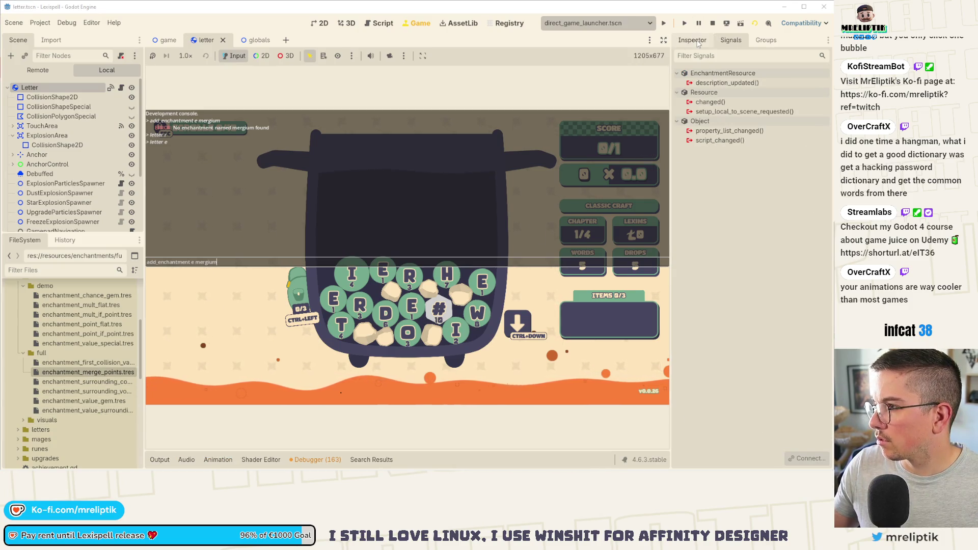
pyautogui.click(692, 40)
pyautogui.moveTo(672, 124); pyautogui.dragTo(437, 135)
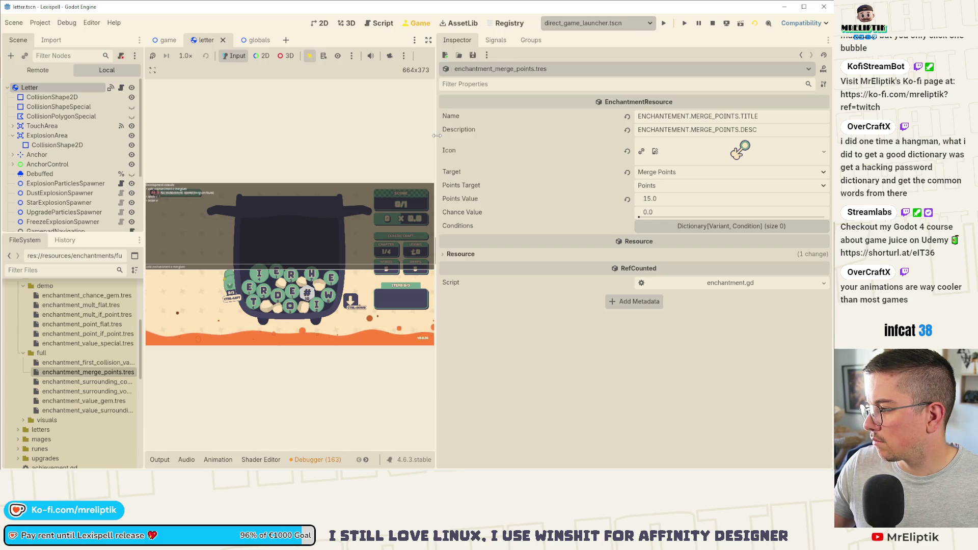
pyautogui.moveTo(437, 136); pyautogui.dragTo(667, 137)
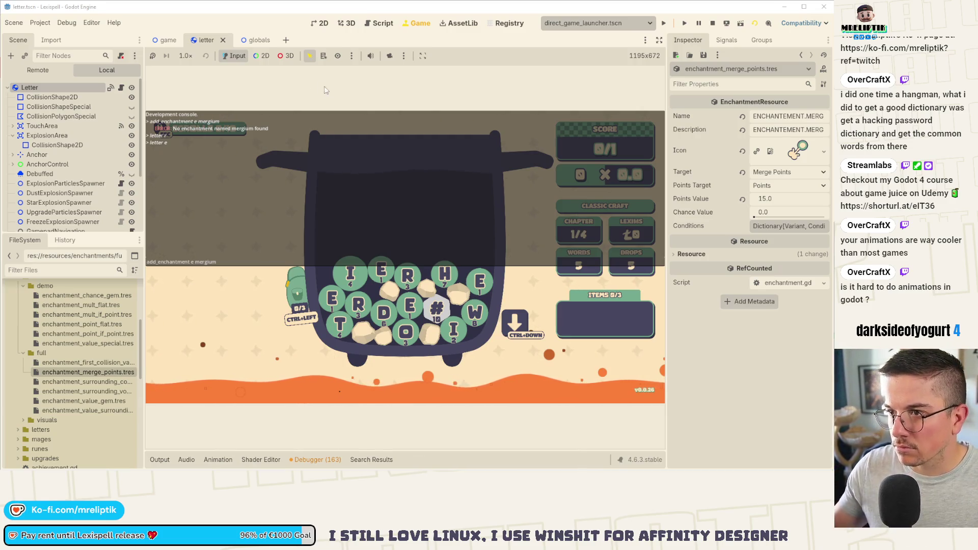
pyautogui.hotkey('ctrl', 'alt', 'o')
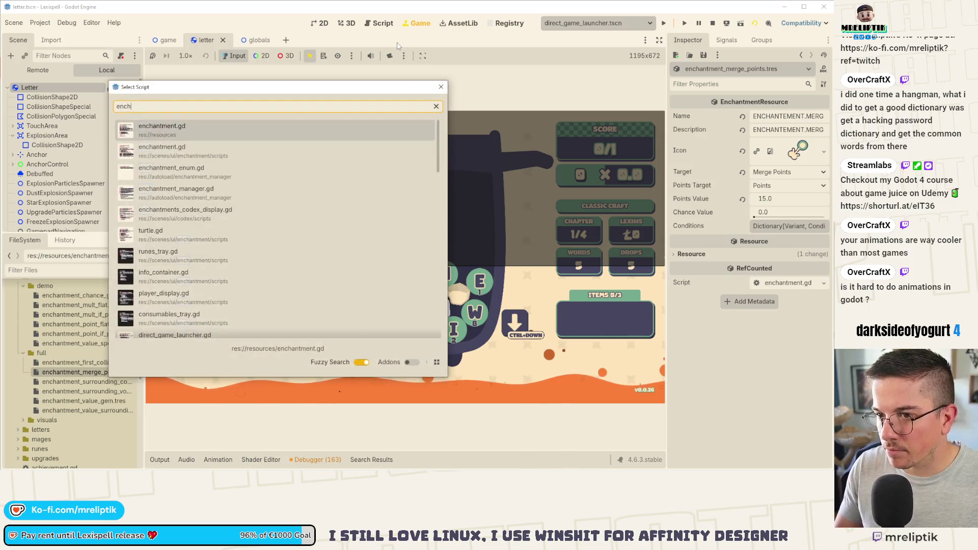
# Step: Open enchantment_manager.gd and rerun the add enchantment command to hit its breakpoint
pyautogui.write('ench')
pyautogui.press('Return')
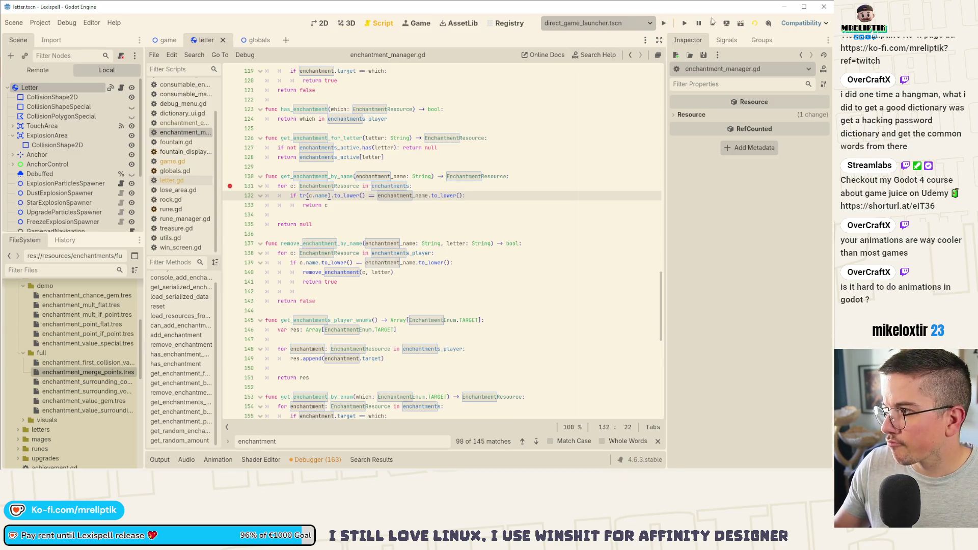
pyautogui.click(418, 26)
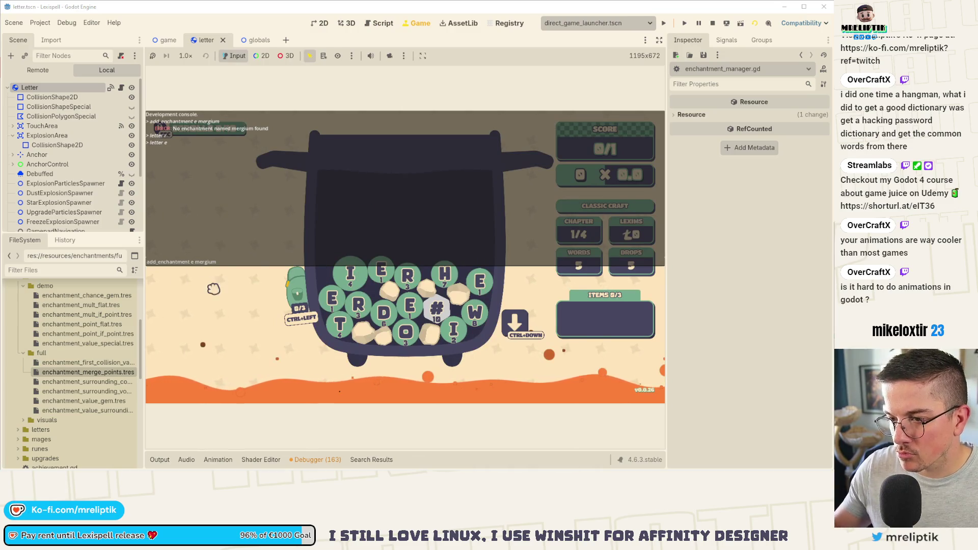
pyautogui.press('Return')
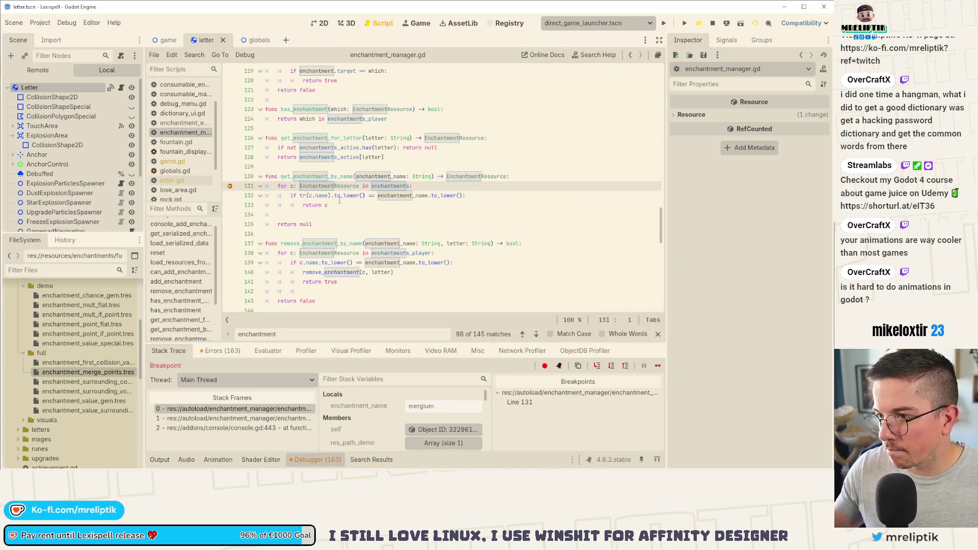
# Step: Expand the enchantments array in the debugger and inspect its first entry
pyautogui.moveTo(390, 185)
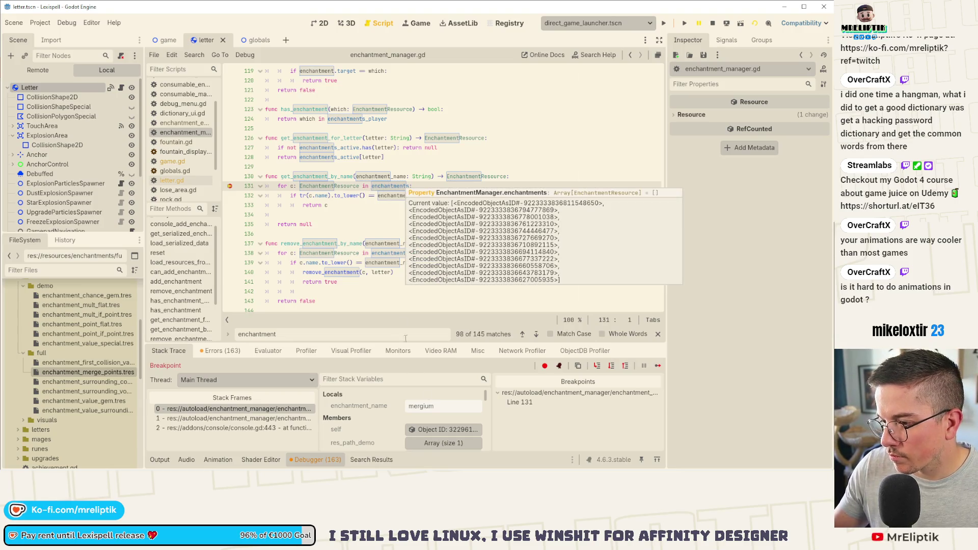
pyautogui.scroll(-5, 428, 402)
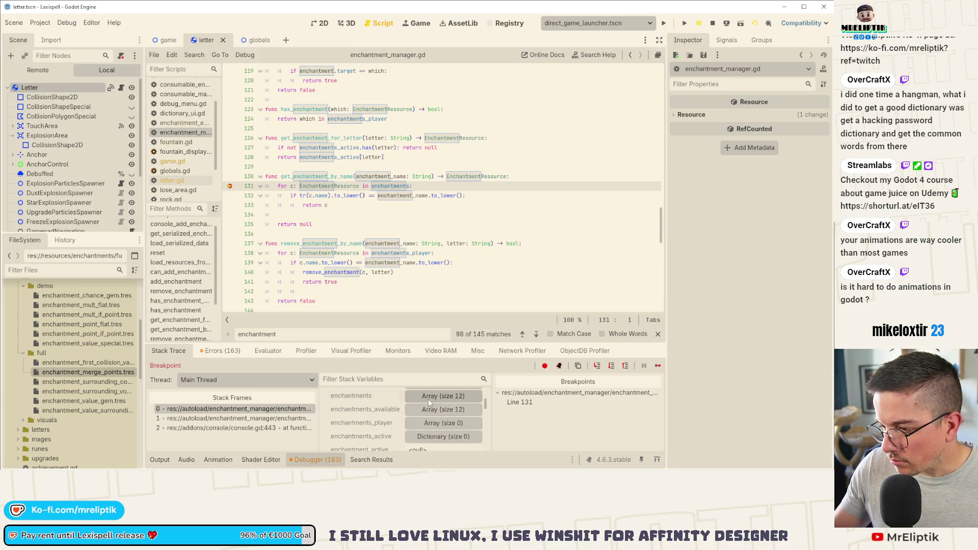
pyautogui.click(428, 400)
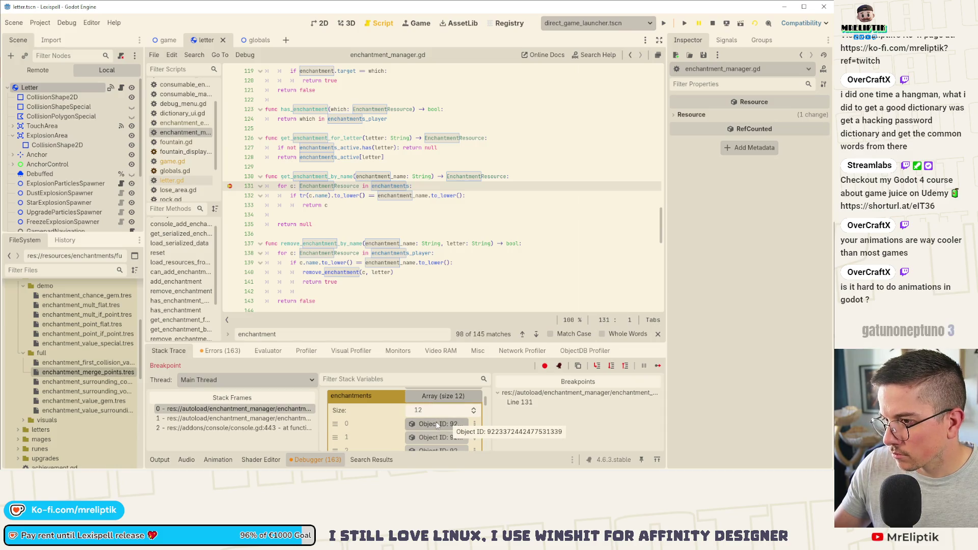
pyautogui.click(437, 424)
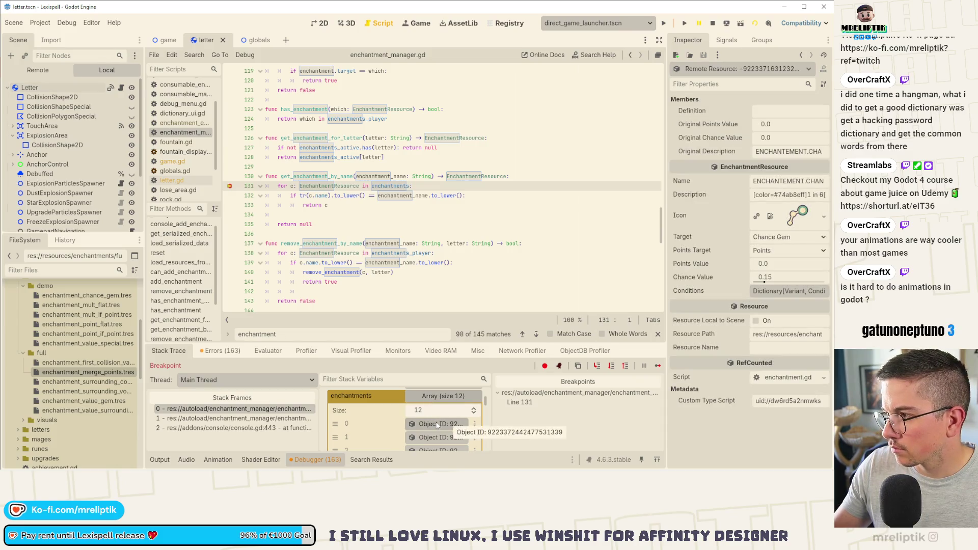
pyautogui.moveTo(665, 175)
pyautogui.mouseDown()
pyautogui.moveTo(547, 197)
pyautogui.moveTo(585, 190)
pyautogui.mouseUp()
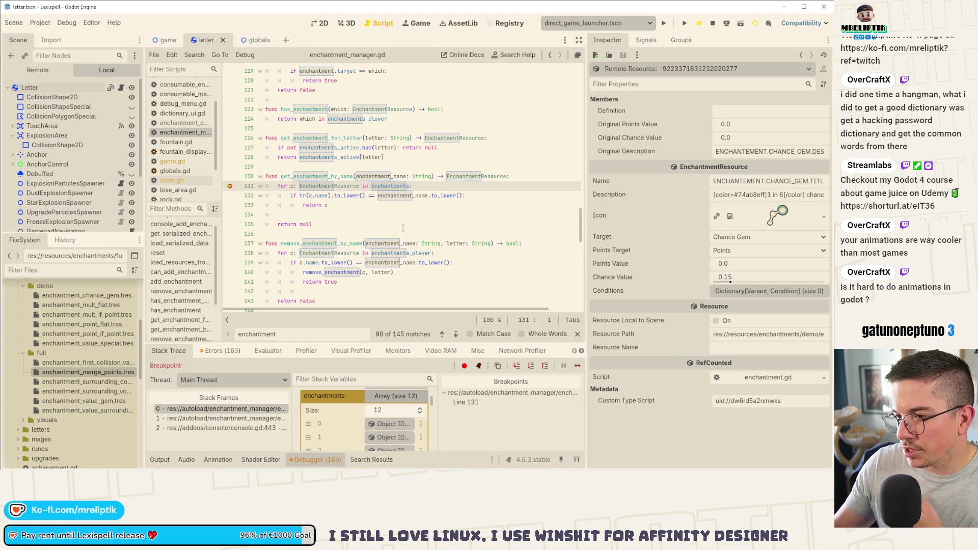
pyautogui.scroll(-2, 384, 426)
pyautogui.scroll(-4, 387, 423)
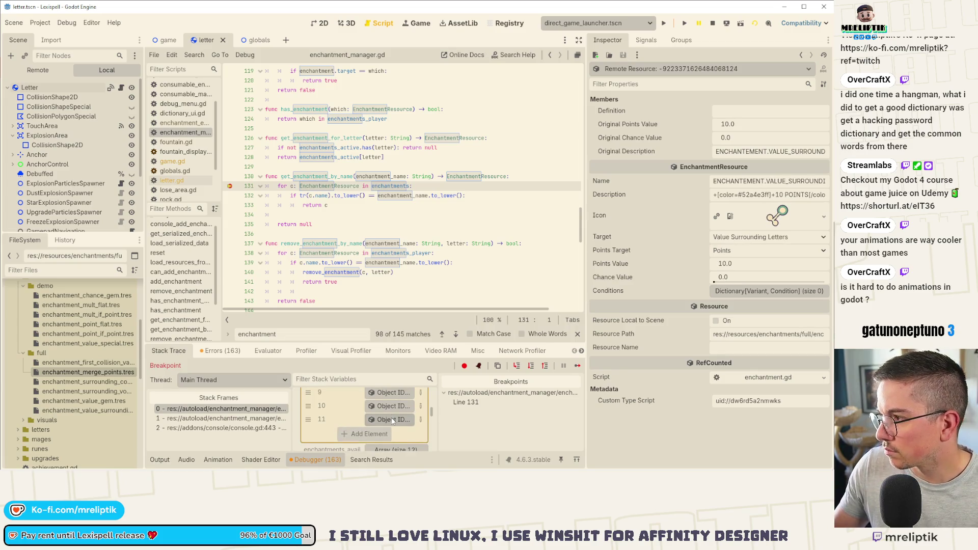
# Step: Inspect the Value Gem, Surrounding Vowels/Consonants and Merge Points entries, then remove the line 131 breakpoint
pyautogui.click(392, 407)
pyautogui.scroll(1, 392, 409)
pyautogui.click(393, 401)
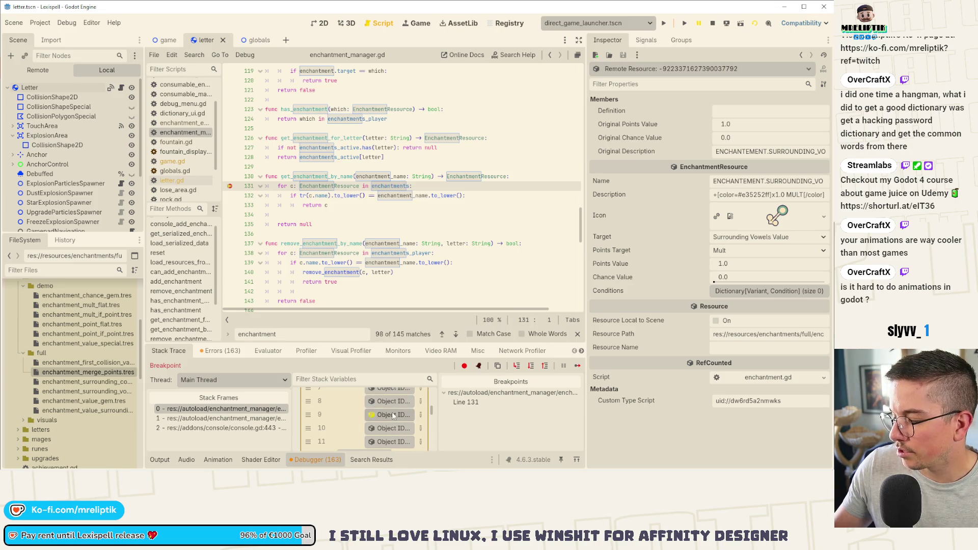
pyautogui.click(393, 400)
pyautogui.scroll(1, 393, 404)
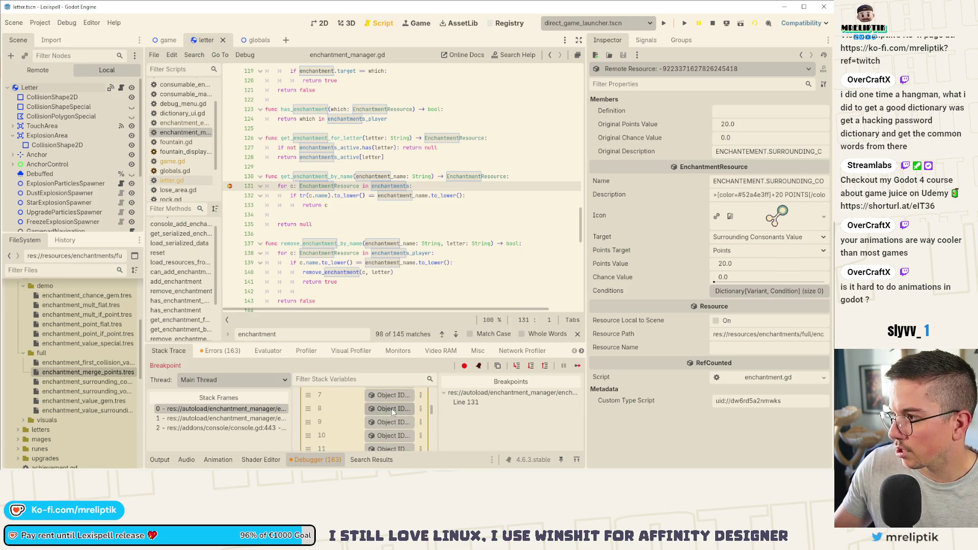
pyautogui.scroll(1, 393, 411)
pyautogui.click(393, 405)
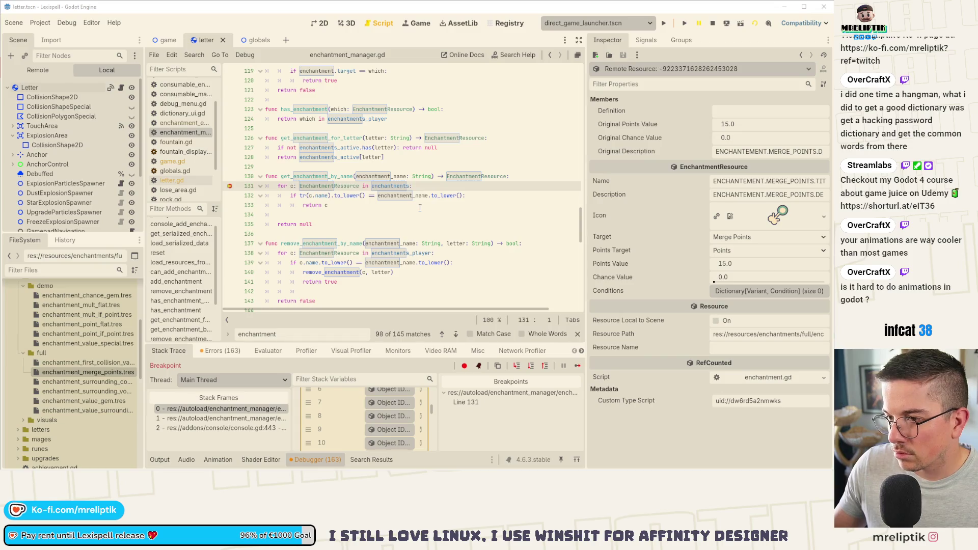
pyautogui.click(229, 186)
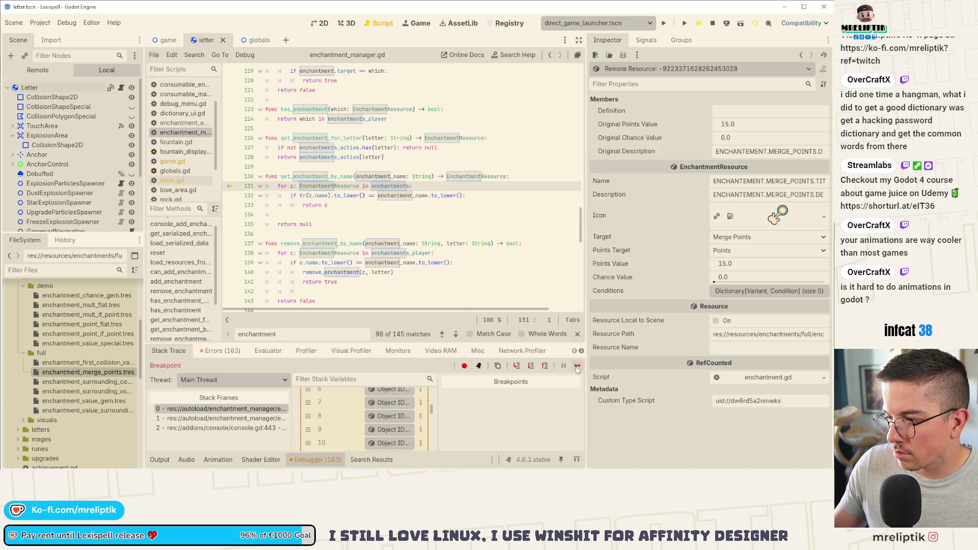
# Step: Resume the game, submit the add enchantment command, and score the word WIRE
pyautogui.click(577, 367)
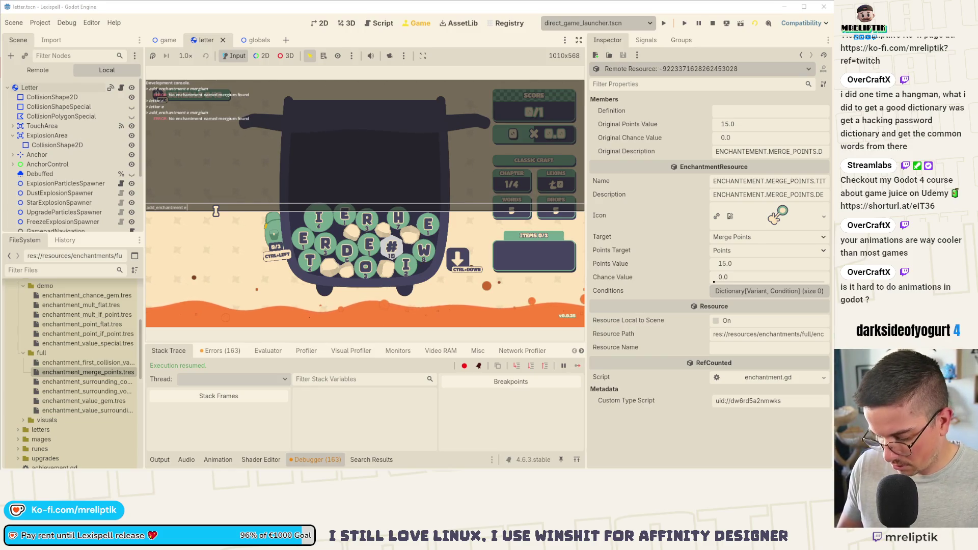
pyautogui.press('Return')
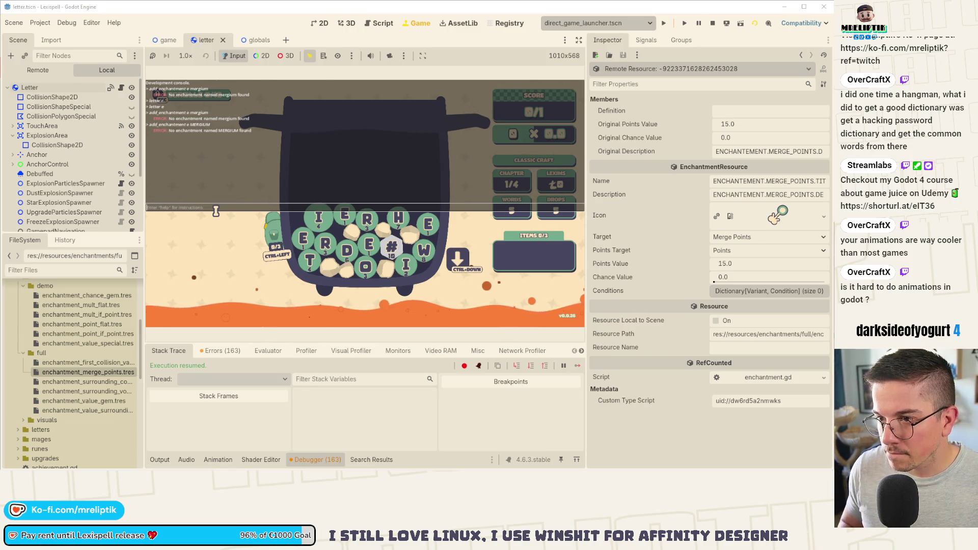
pyautogui.press('Escape')
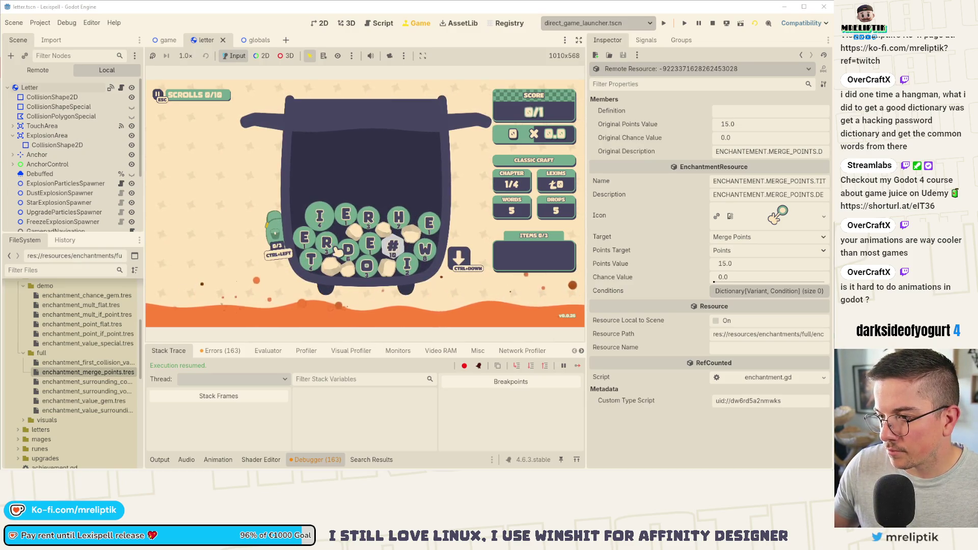
pyautogui.press('w')
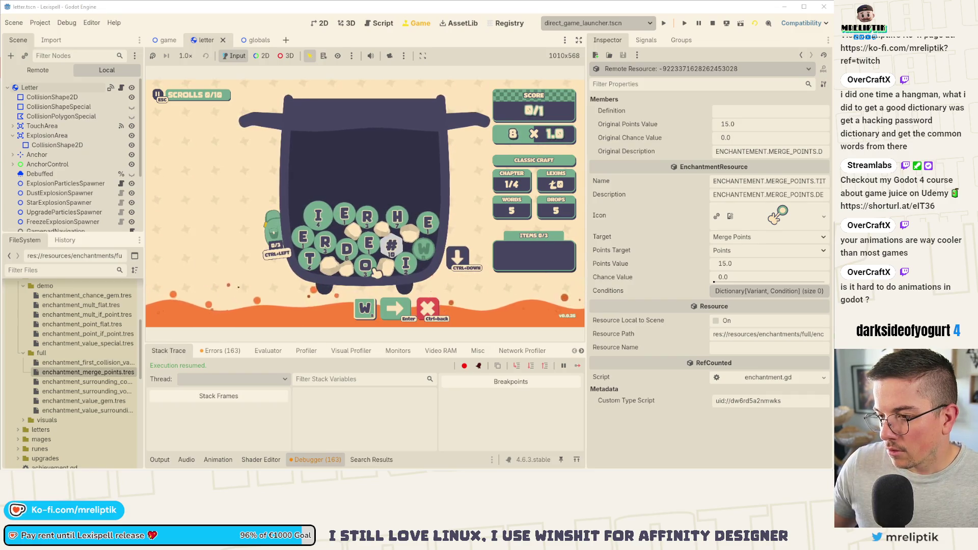
pyautogui.write('ire')
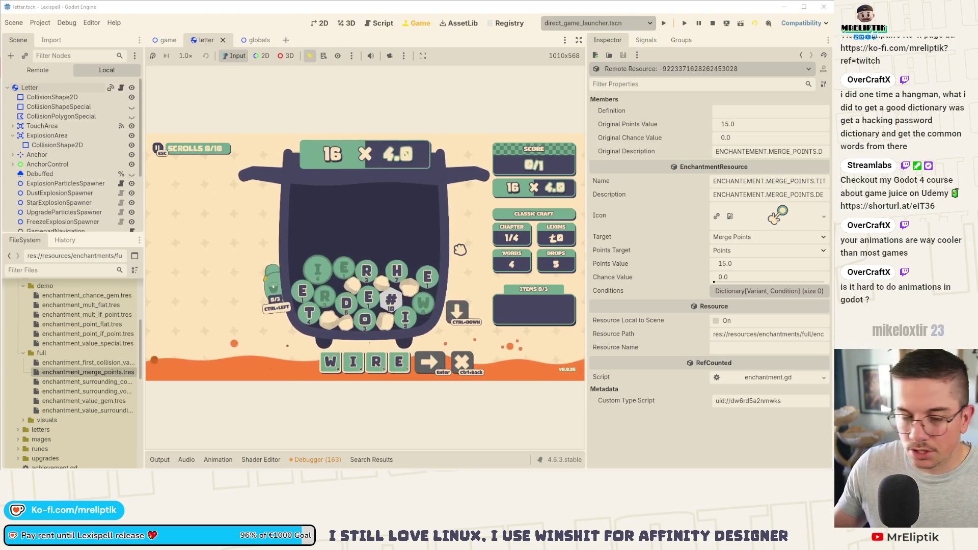
pyautogui.press('Return')
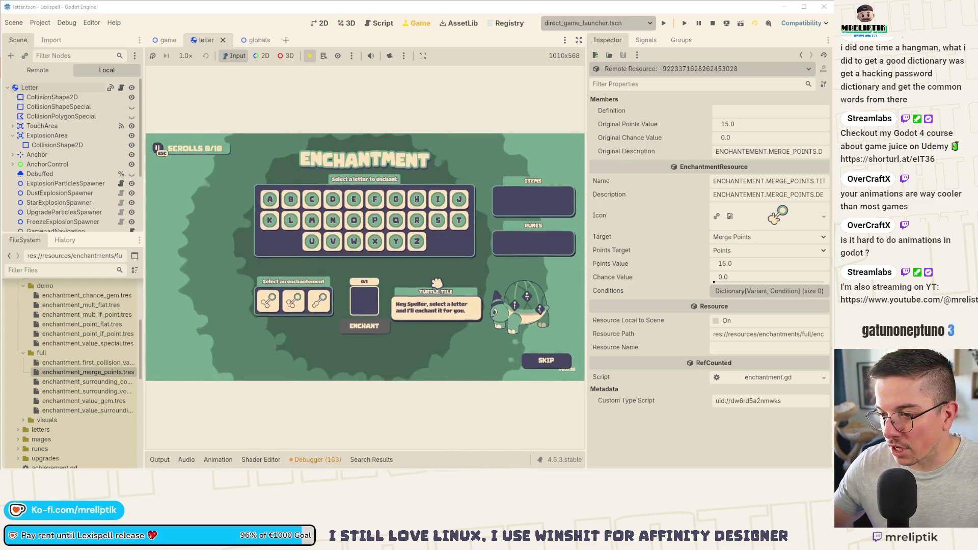
# Step: Relaunch the project and view enchantment_merge_points.tres, showing Points Value 15.0
pyautogui.moveTo(281, 303)
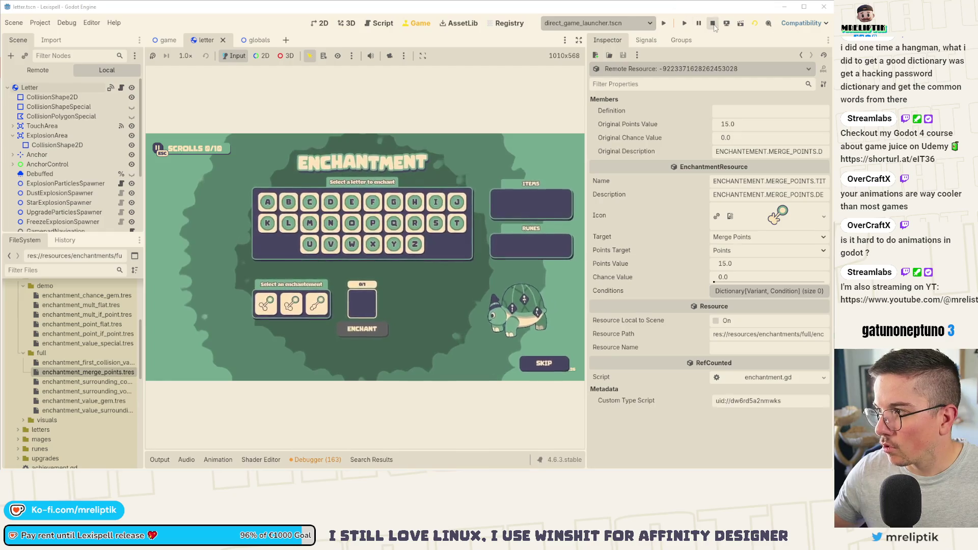
pyautogui.press('F8')
pyautogui.click(664, 24)
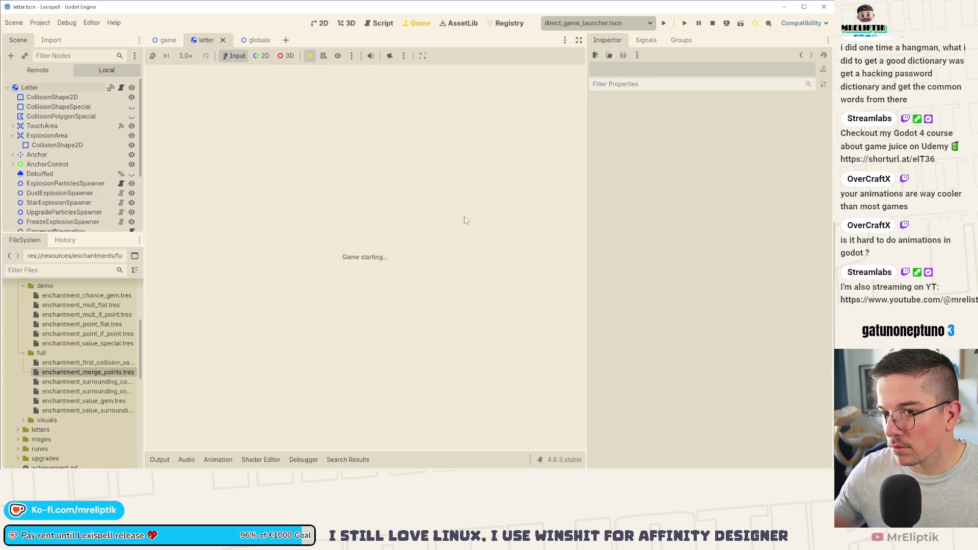
pyautogui.click(112, 372)
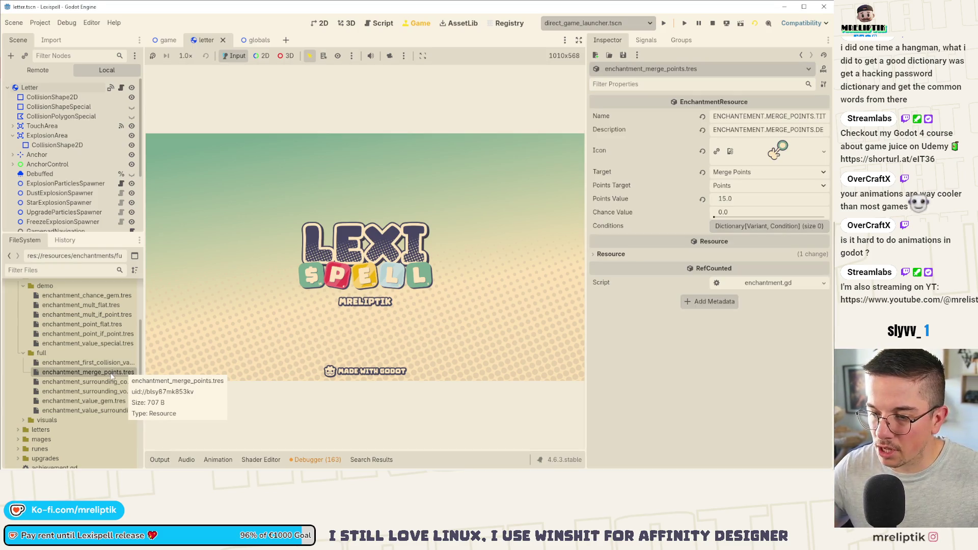
# Step: Stop the game, open and save debug_menu.tscn, then preview it with Run Current Scene
pyautogui.click(712, 23)
pyautogui.hotkey('ctrl', 'shift', 'o')
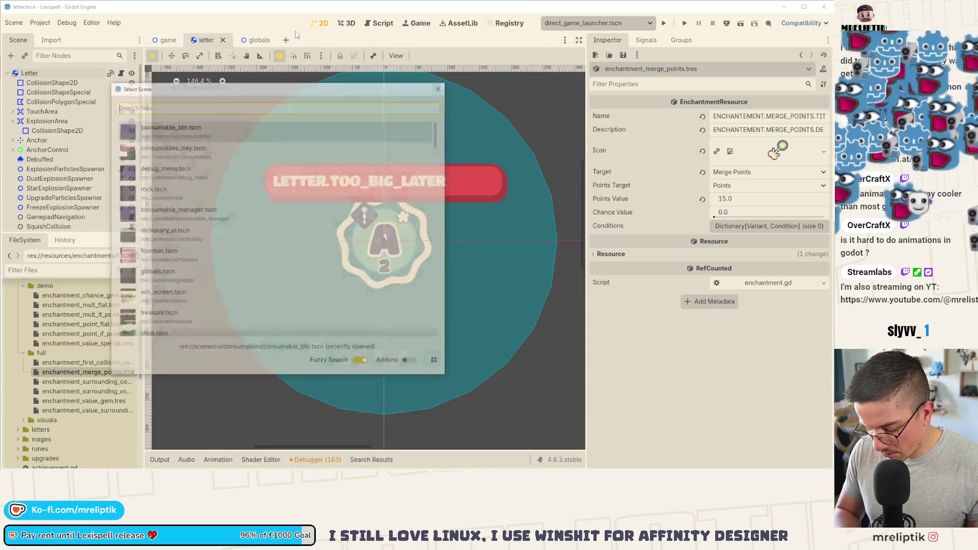
pyautogui.write('debug')
pyautogui.press('Return')
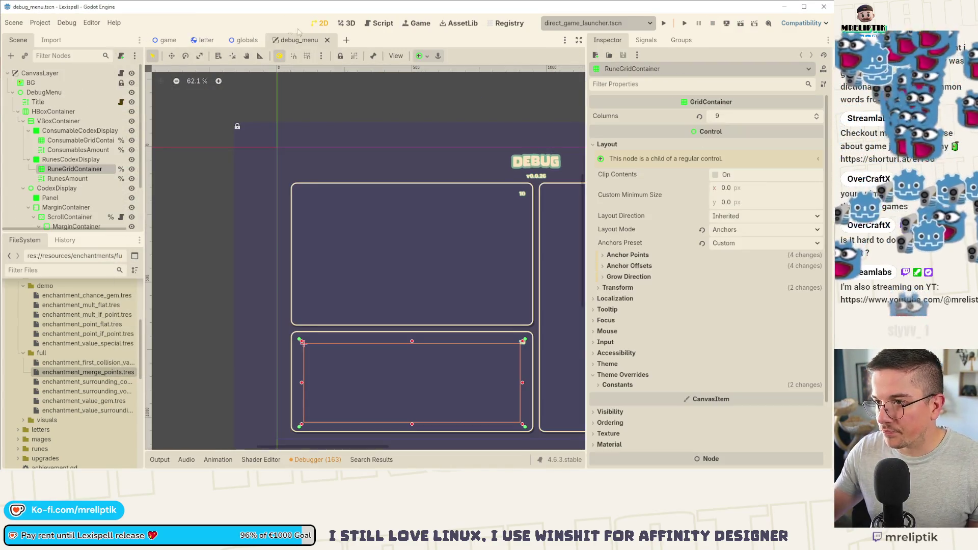
pyautogui.scroll(-3, 262, 233)
pyautogui.hotkey('ctrl', 's')
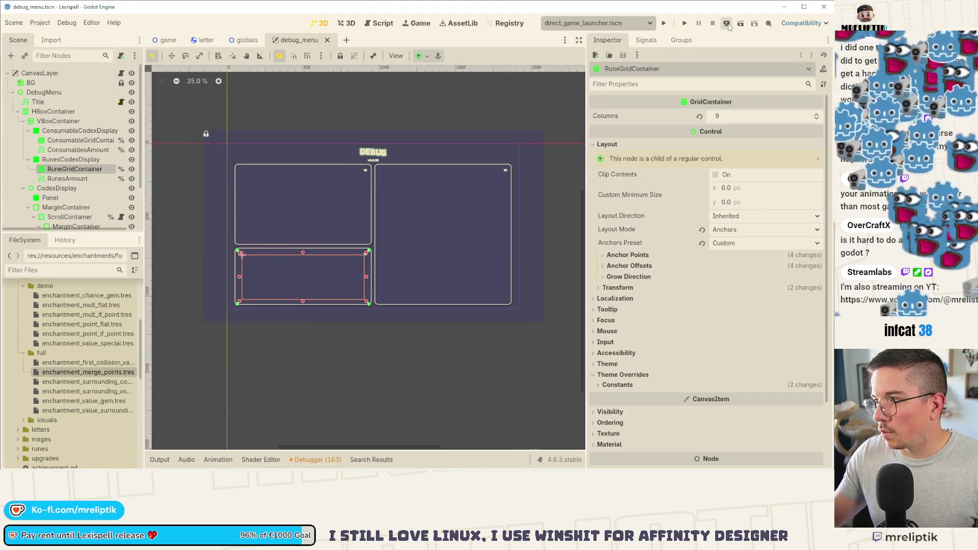
pyautogui.click(684, 23)
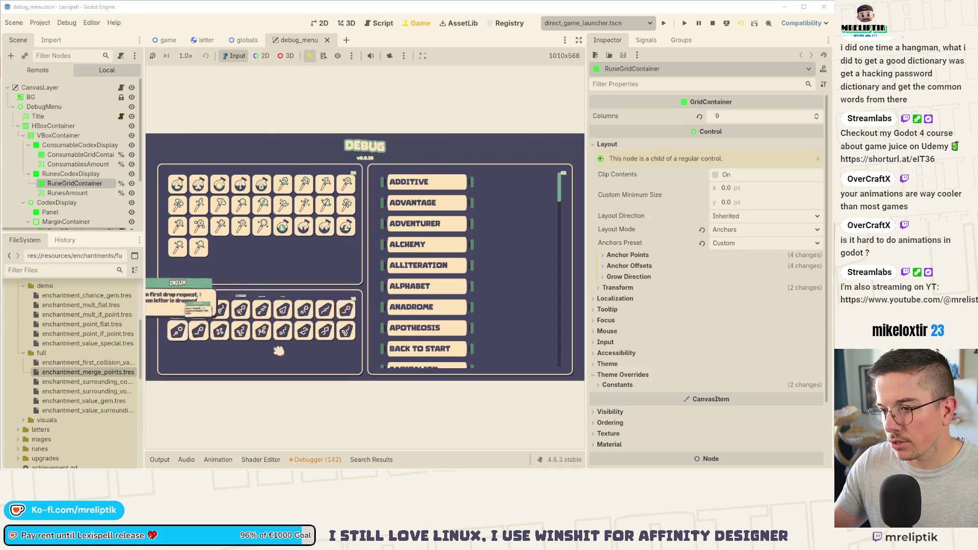
pyautogui.press('F8')
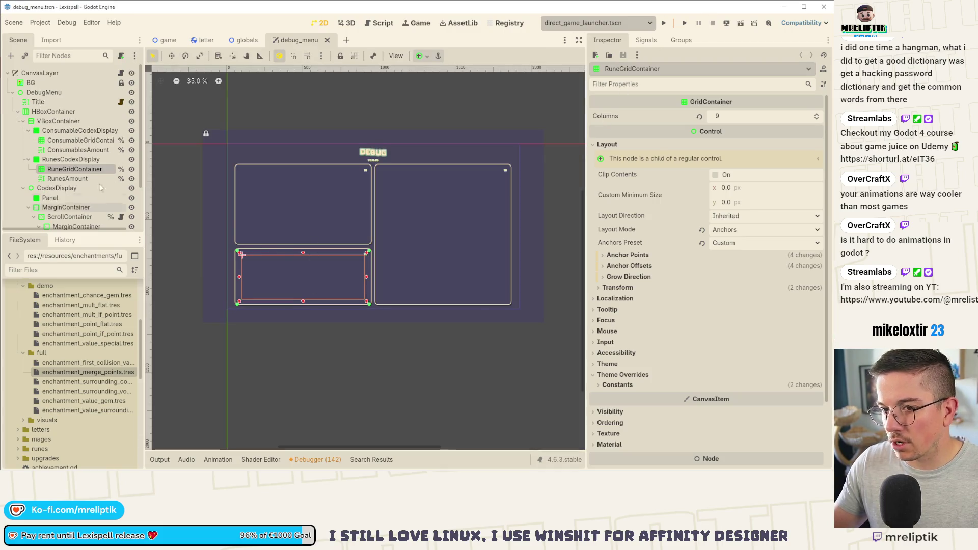
# Step: Duplicate the RunesCodexDisplay panel and inspect the copy's grid container
pyautogui.click(72, 160)
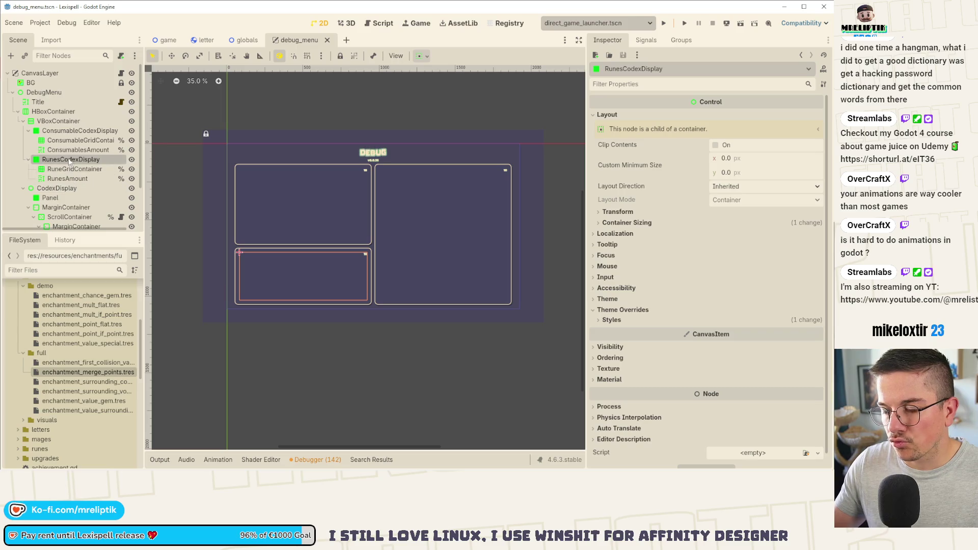
pyautogui.hotkey('ctrl', 'd')
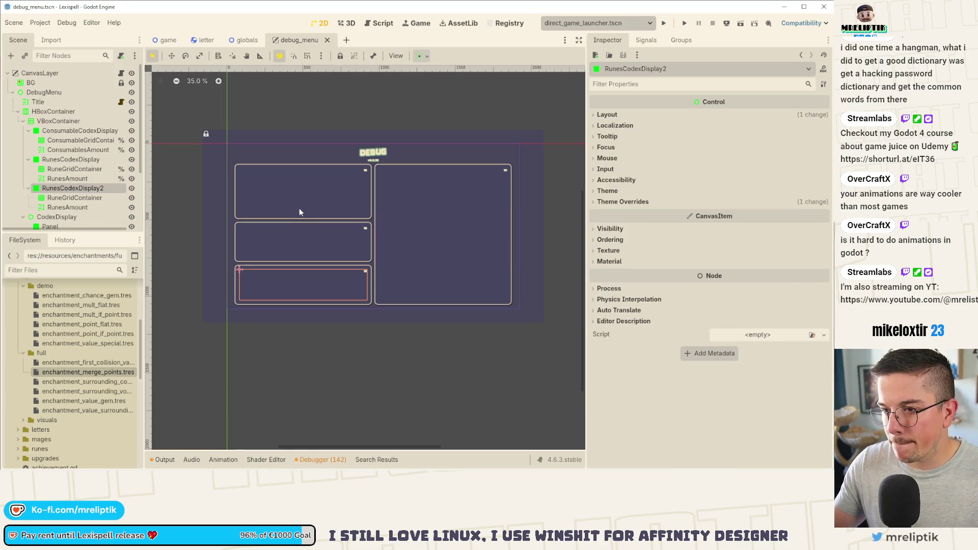
pyautogui.click(298, 208)
pyautogui.scroll(3, 296, 234)
pyautogui.click(288, 245)
pyautogui.click(279, 288)
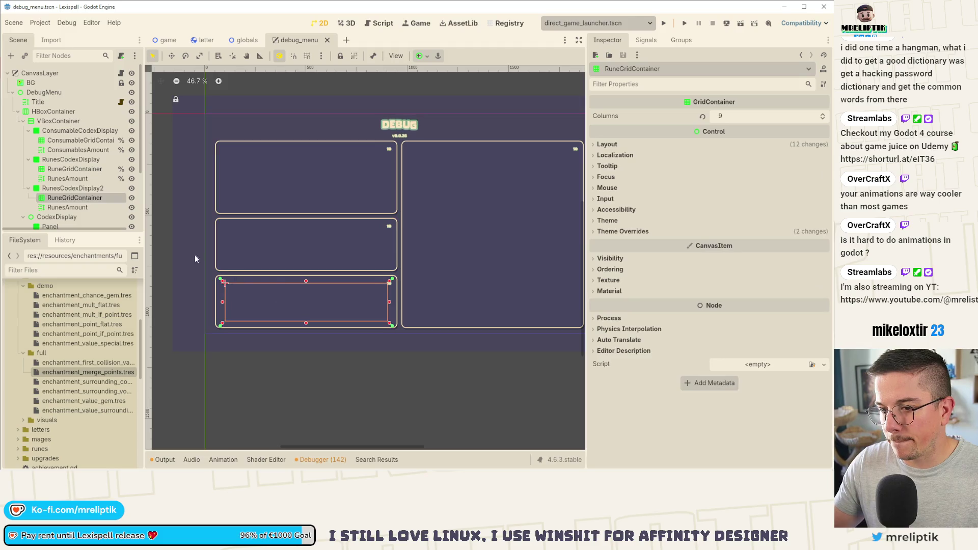
# Step: Set the RunesCodexDisplay2 panel's stretch ratio to 0.75 and save the scene
pyautogui.click(63, 187)
pyautogui.click(613, 116)
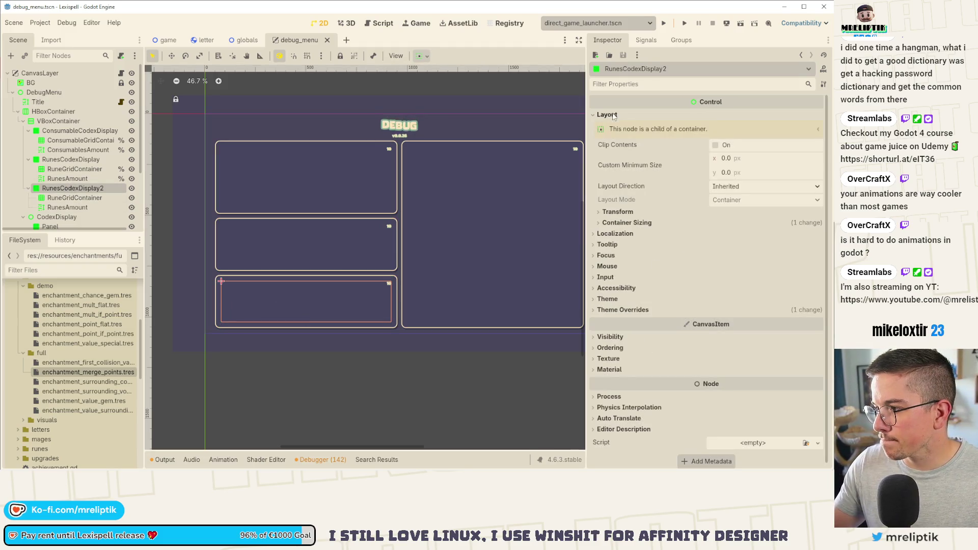
pyautogui.click(626, 223)
pyautogui.click(749, 274)
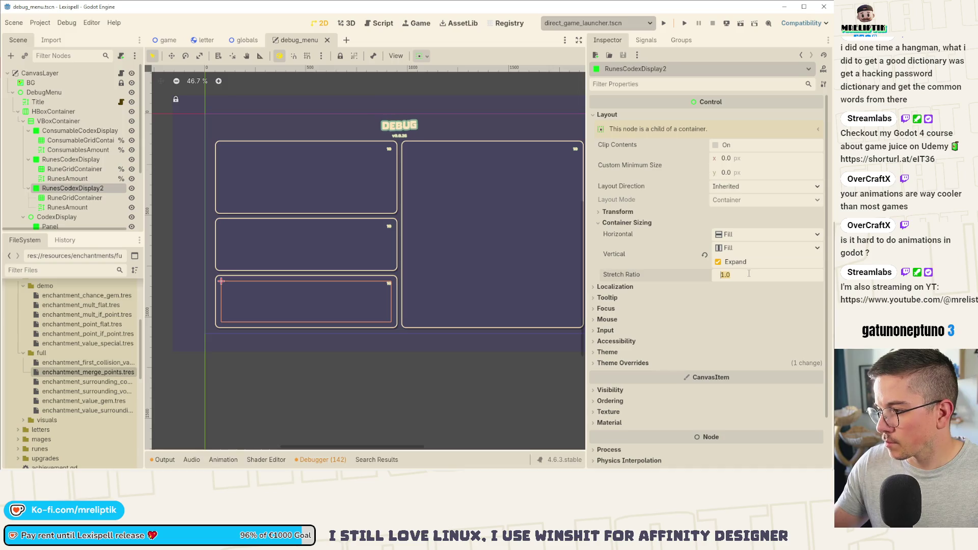
pyautogui.write('0.5')
pyautogui.press('Return')
pyautogui.hotkey('ctrl', 's')
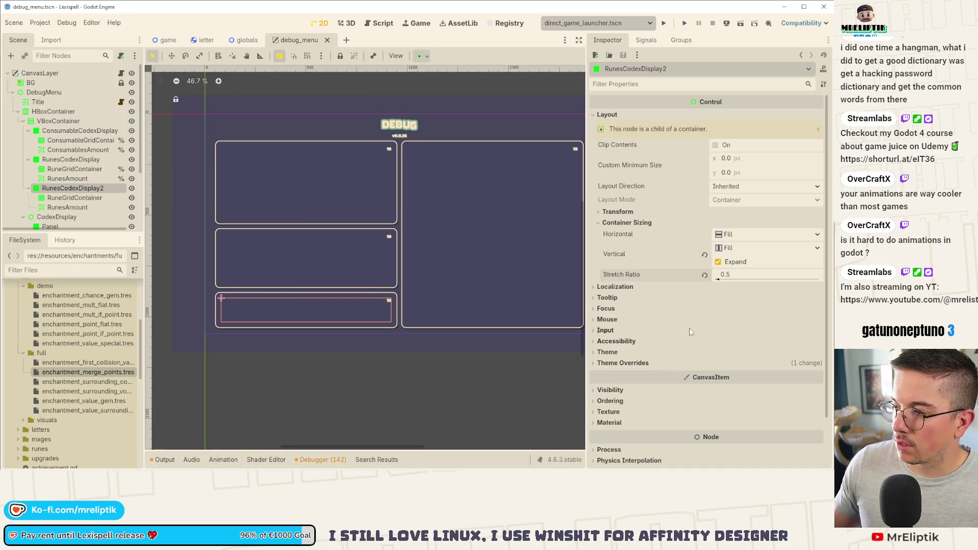
pyautogui.click(743, 274)
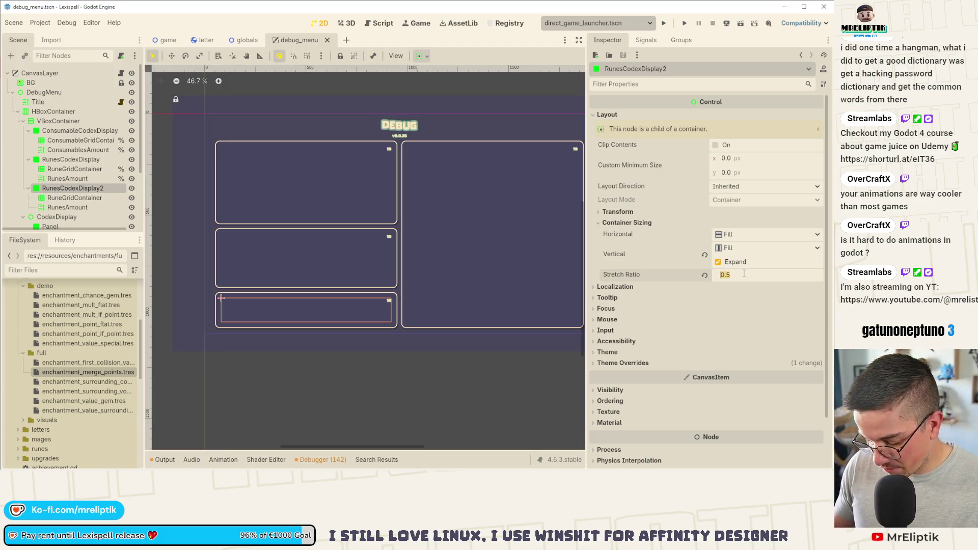
pyautogui.write('0.75')
pyautogui.press('Return')
pyautogui.hotkey('ctrl', 's')
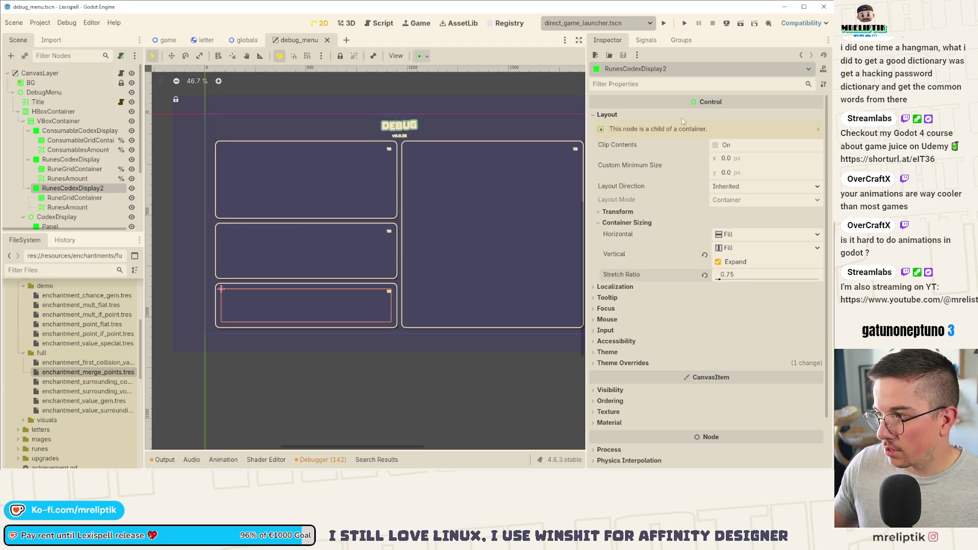
# Step: Rename the copied panel to EnchantmentsCodexDisplay and its count label to EnchantmentsAmount
pyautogui.doubleClick(119, 187)
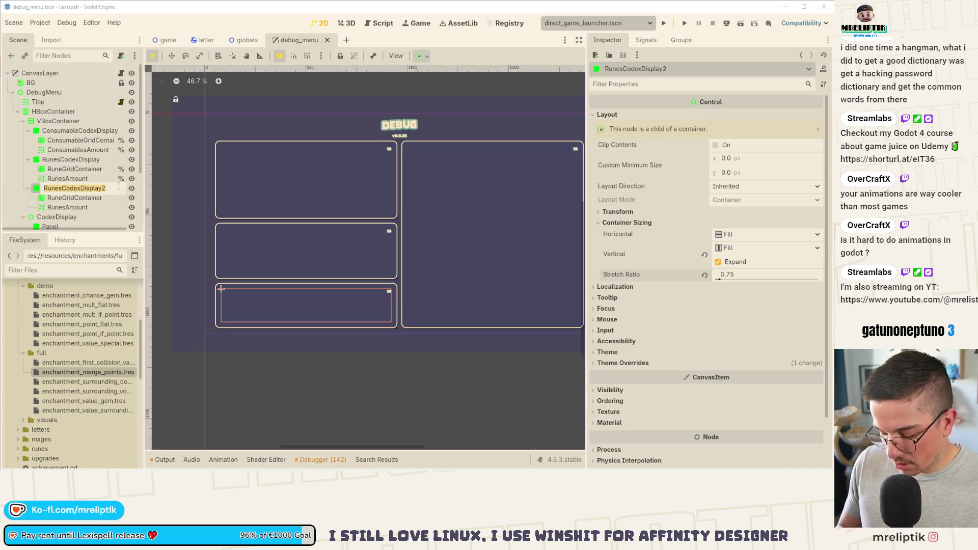
pyautogui.write('Encha')
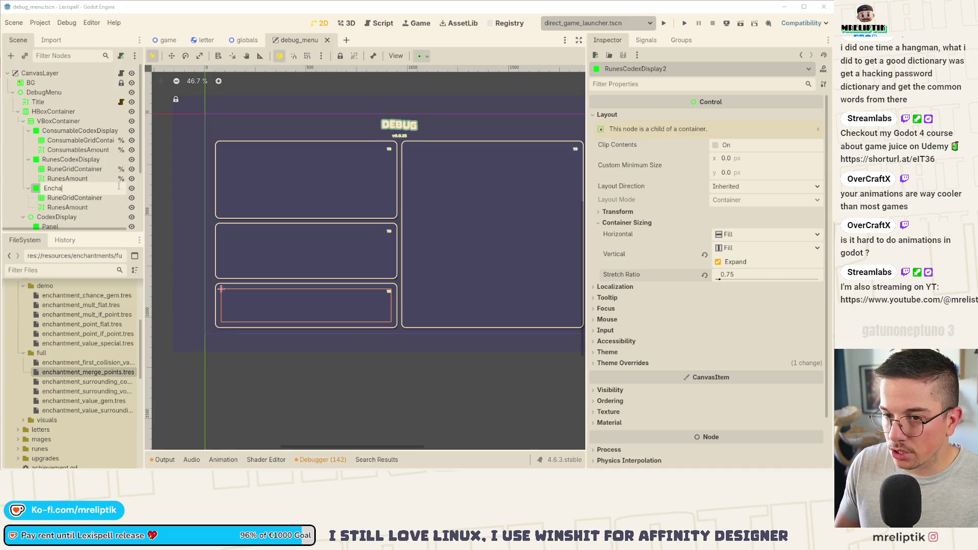
pyautogui.write('ntments')
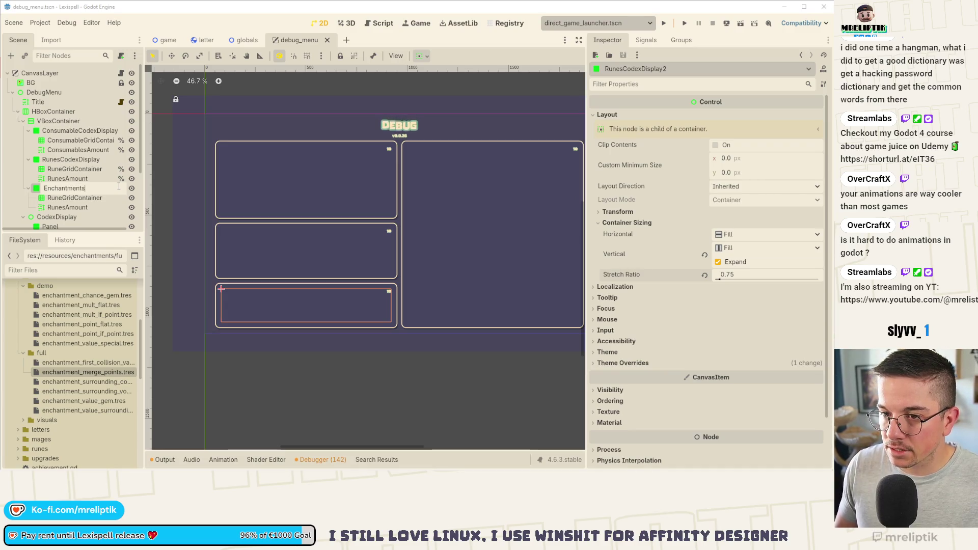
pyautogui.write('xDisplay')
pyautogui.press('Return')
pyautogui.hotkey('ctrl', 's')
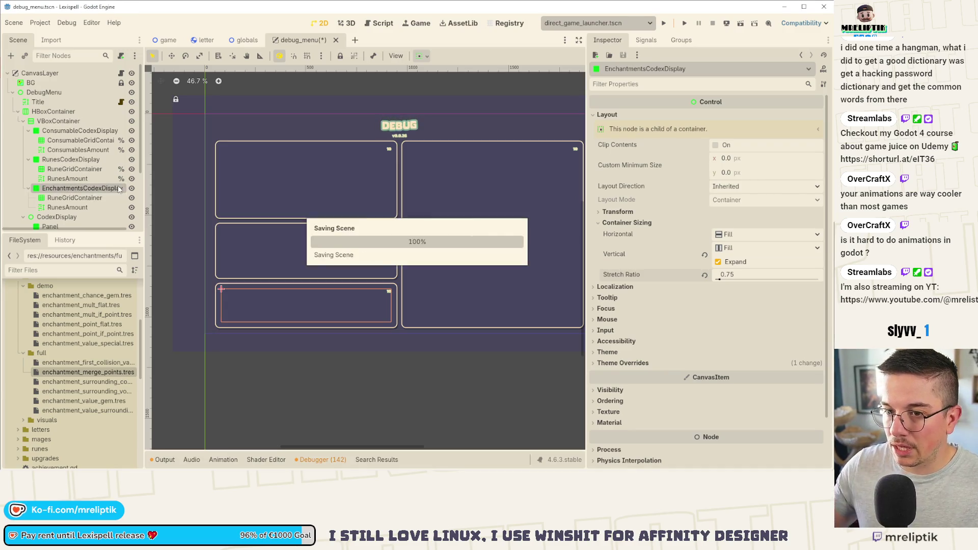
pyautogui.click(82, 208)
pyautogui.click(69, 207)
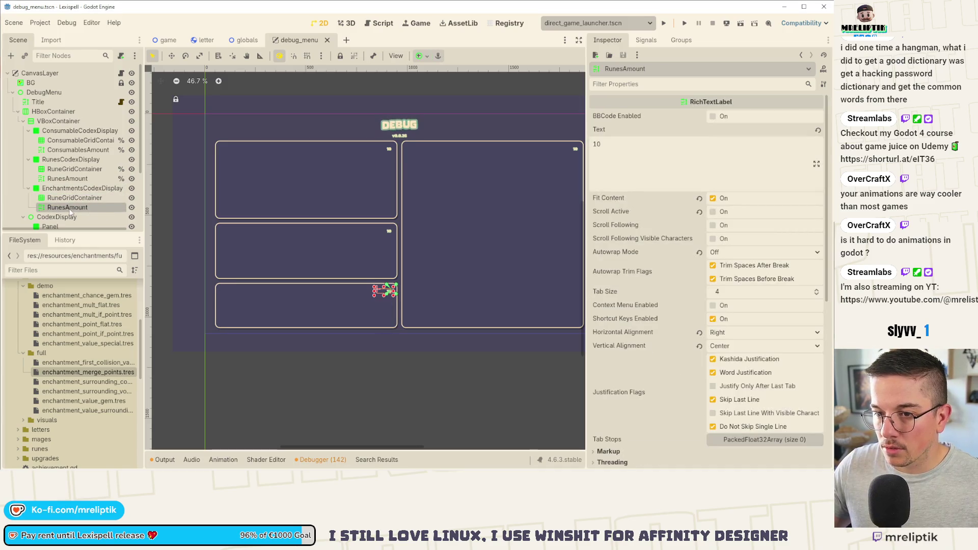
pyautogui.write('Enchantment')
pyautogui.press('Return')
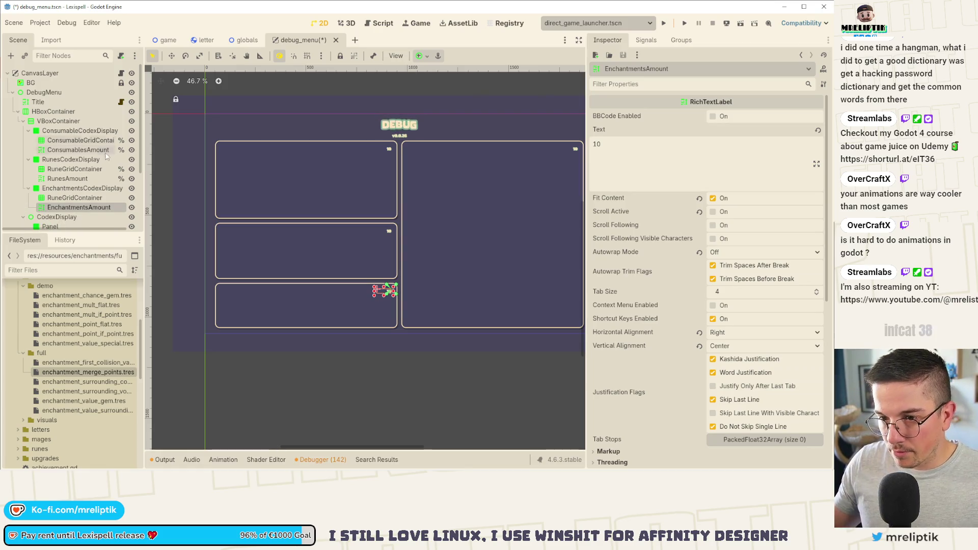
# Step: Rename the copied grid to EnchantmentsGridContainer and make it and EnchantmentsAmount unique names, then open debug_menu.gd
pyautogui.press('Up')
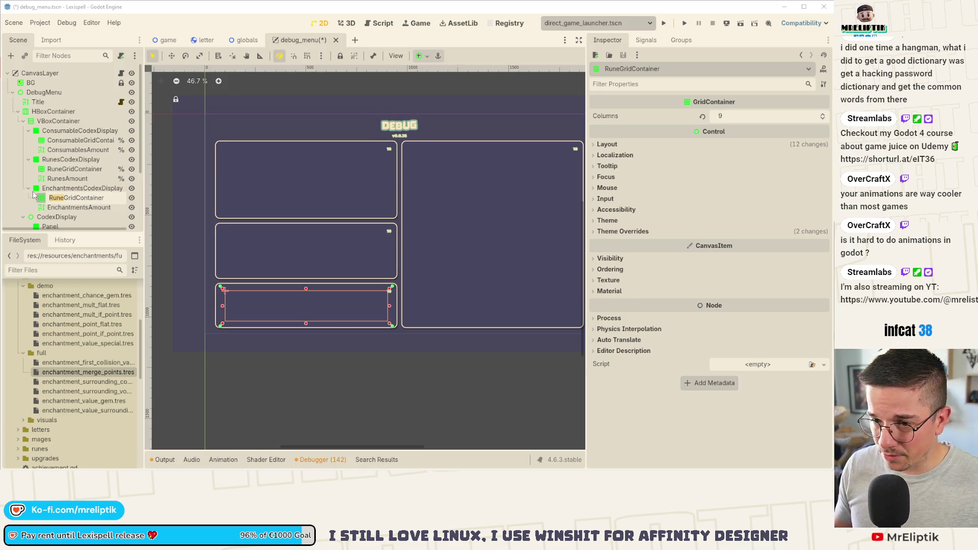
pyautogui.write('Ench')
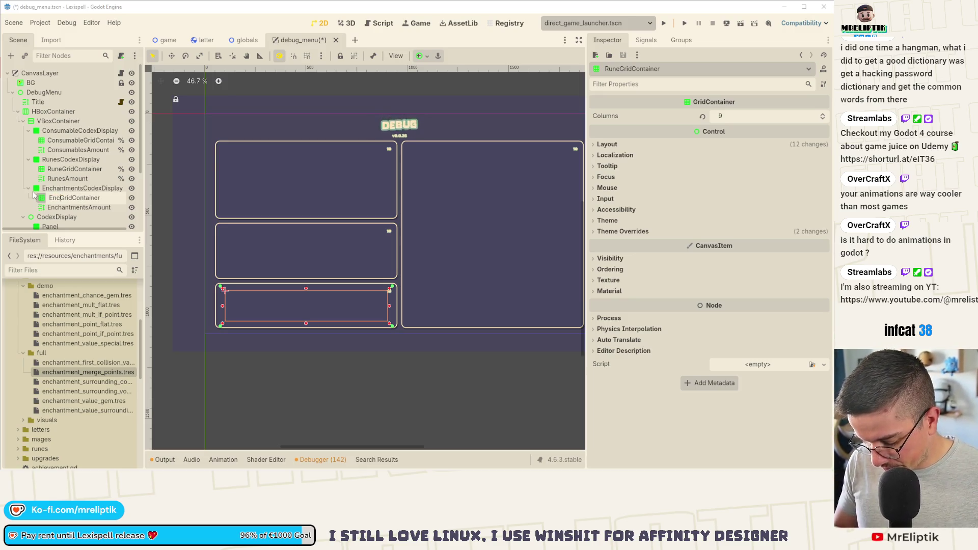
pyautogui.write('antm')
pyautogui.write('ents')
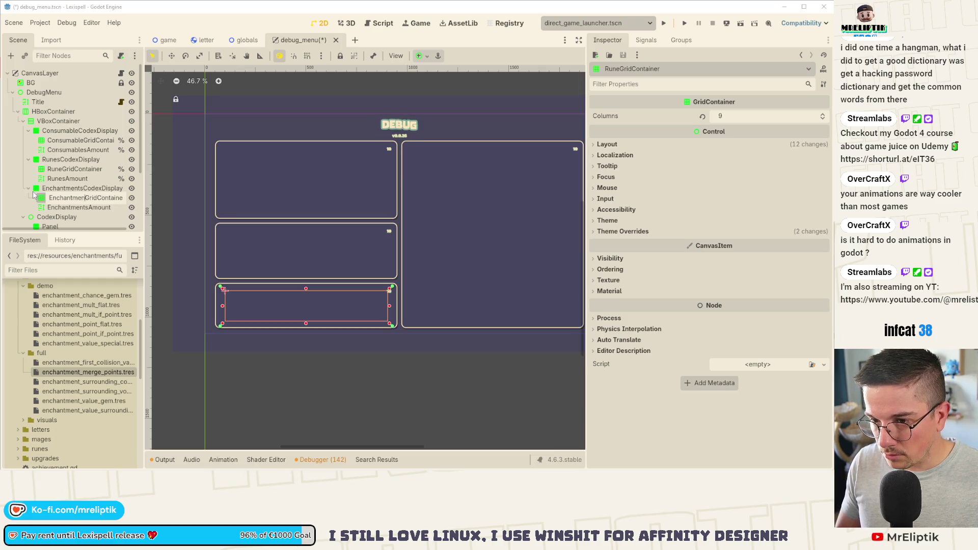
pyautogui.press('Return')
pyautogui.hotkey('ctrl', 's')
pyautogui.keyDown('ctrl'); pyautogui.click(74, 209); pyautogui.keyUp('ctrl')
pyautogui.rightClick(77, 199)
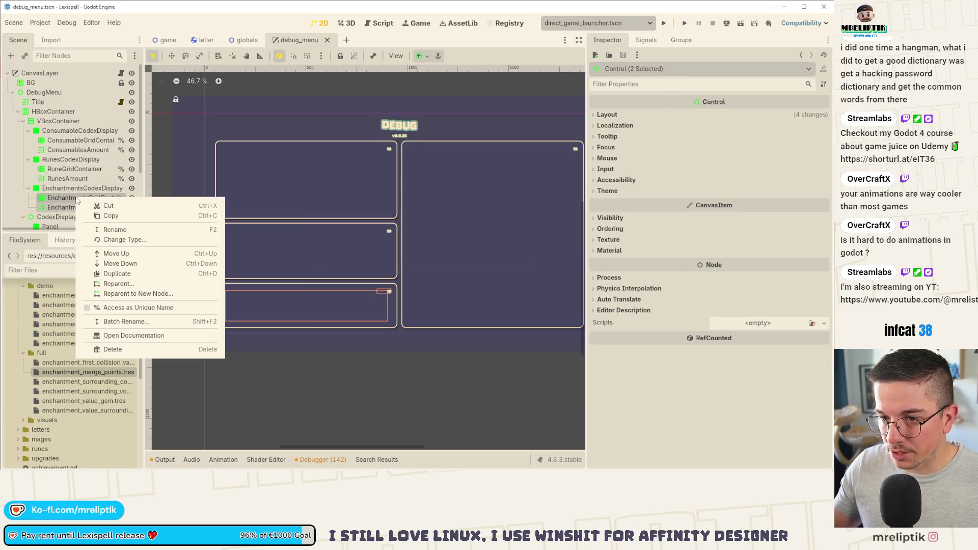
pyautogui.click(151, 307)
pyautogui.click(120, 73)
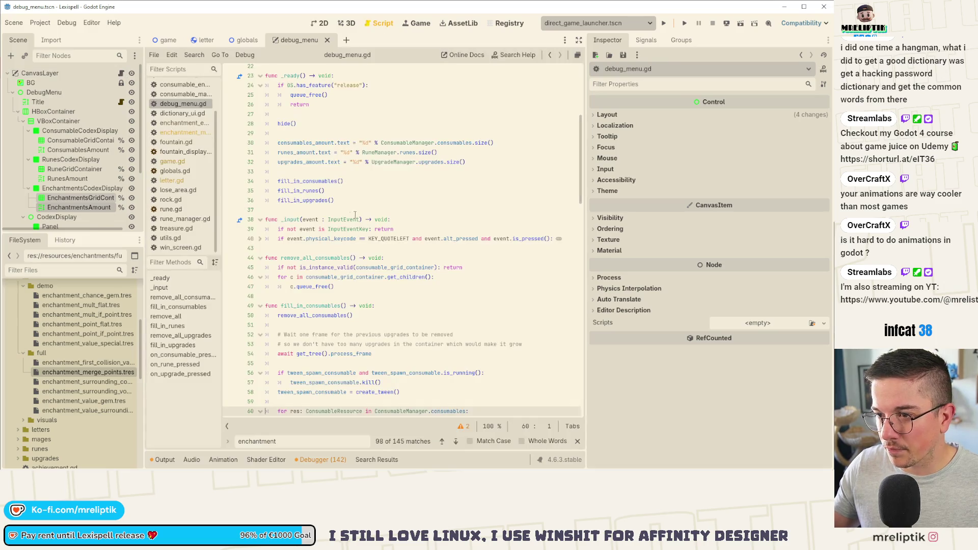
# Step: Add a fill_in_enchantments() call below fill_in_upgrades() in _ready and save
pyautogui.moveTo(586, 158); pyautogui.dragTo(726, 158)
pyautogui.click(359, 196)
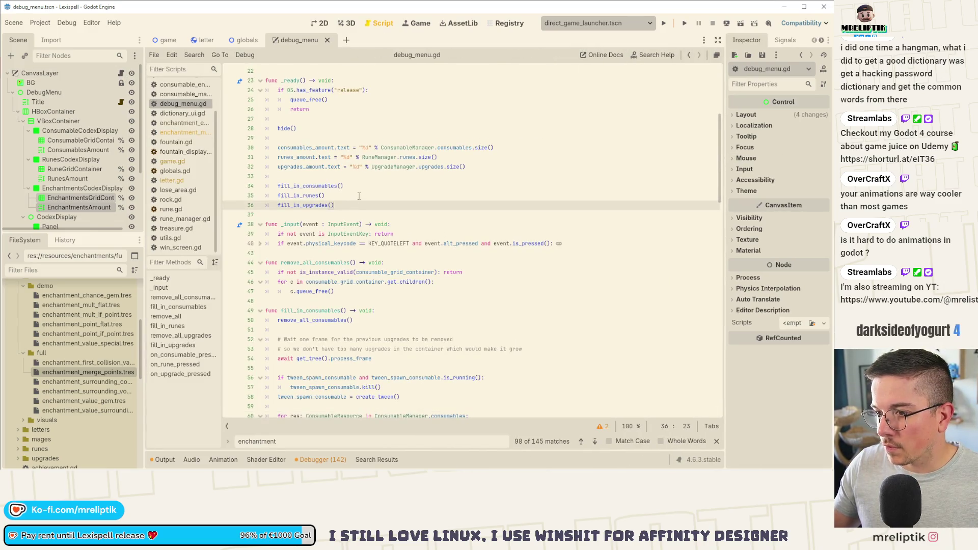
pyautogui.hotkey('ctrl', 'shift', 'd')
pyautogui.hotkey('alt', 'Down')
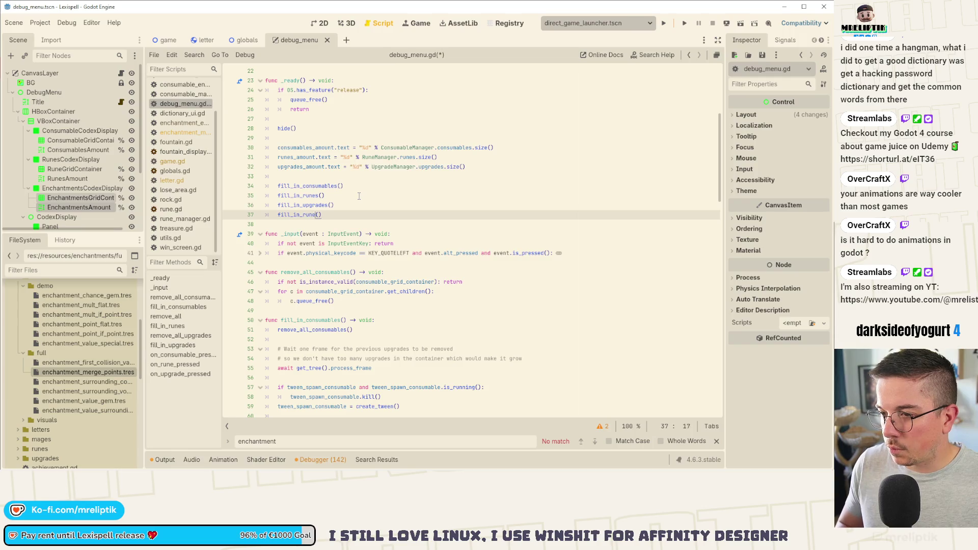
pyautogui.write('tments')
pyautogui.hotkey('ctrl', 's')
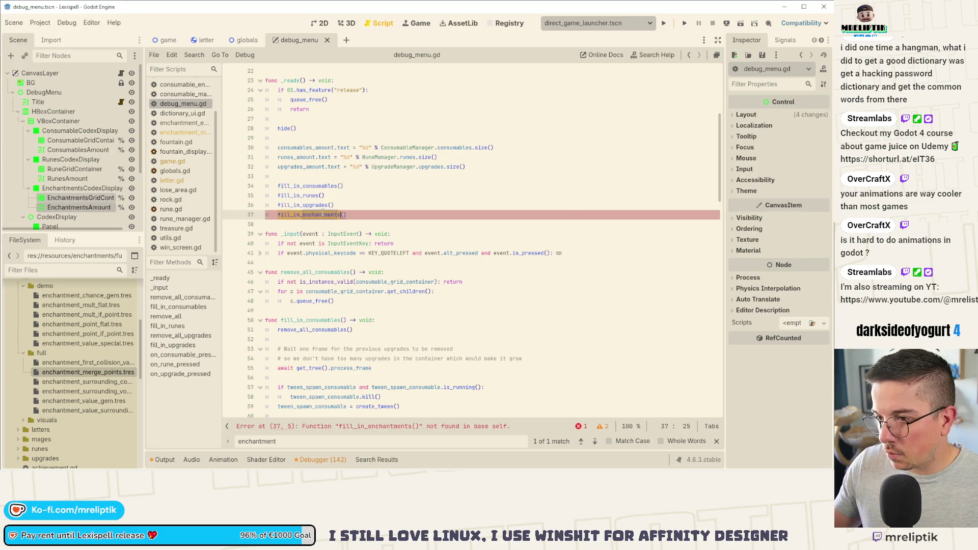
# Step: Define func fill_in_enchantments() -> void: with a pass placeholder after fill_in_runes
pyautogui.keyDown('ctrl'); pyautogui.click(304, 196); pyautogui.keyUp('ctrl')
pyautogui.scroll(-5, 336, 271)
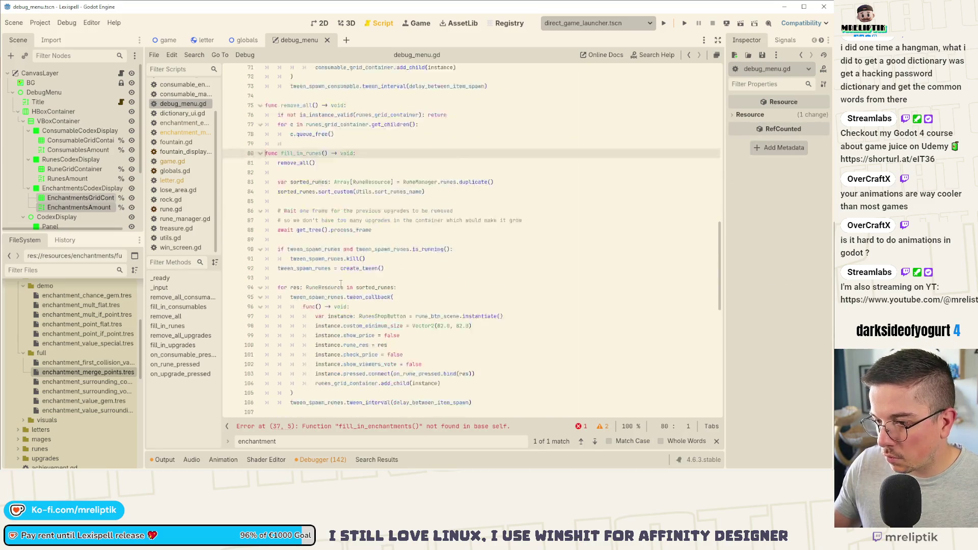
pyautogui.click(310, 244)
pyautogui.press('Return')
pyautogui.press('Return')
pyautogui.press('Up')
pyautogui.write('func fill_in_enchantments()')
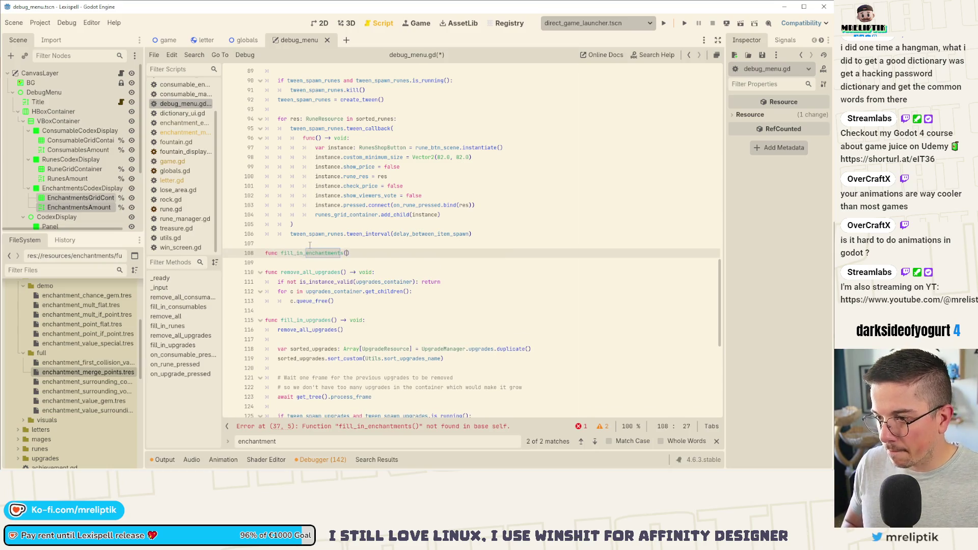
pyautogui.write(' -> void:')
pyautogui.press('Return')
pyautogui.write('pass')
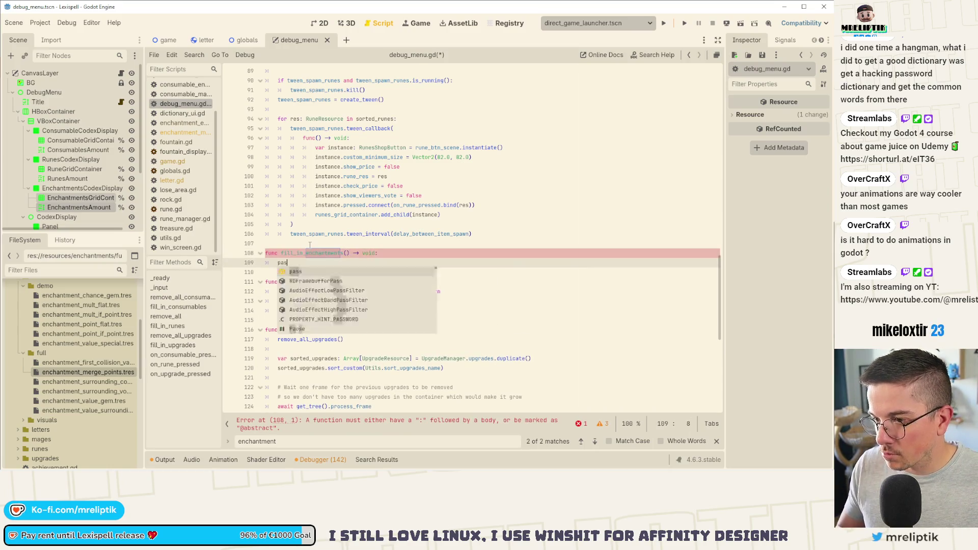
pyautogui.hotkey('ctrl', 's')
# Step: Replace the pass placeholder with the copied fill_in_runes body and save
pyautogui.scroll(2, 360, 205)
pyautogui.scroll(2, 360, 206)
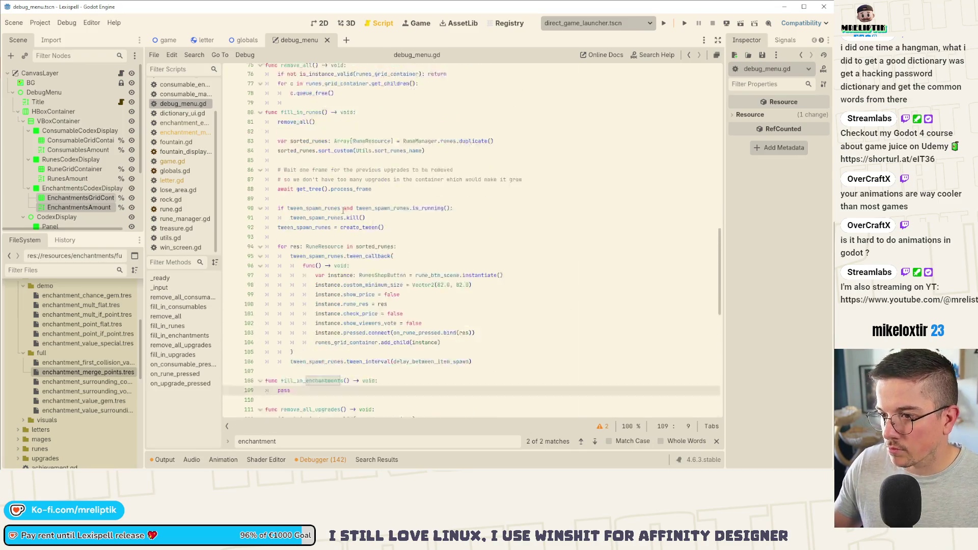
pyautogui.scroll(-2, 468, 353)
pyautogui.moveTo(476, 348); pyautogui.dragTo(275, 109)
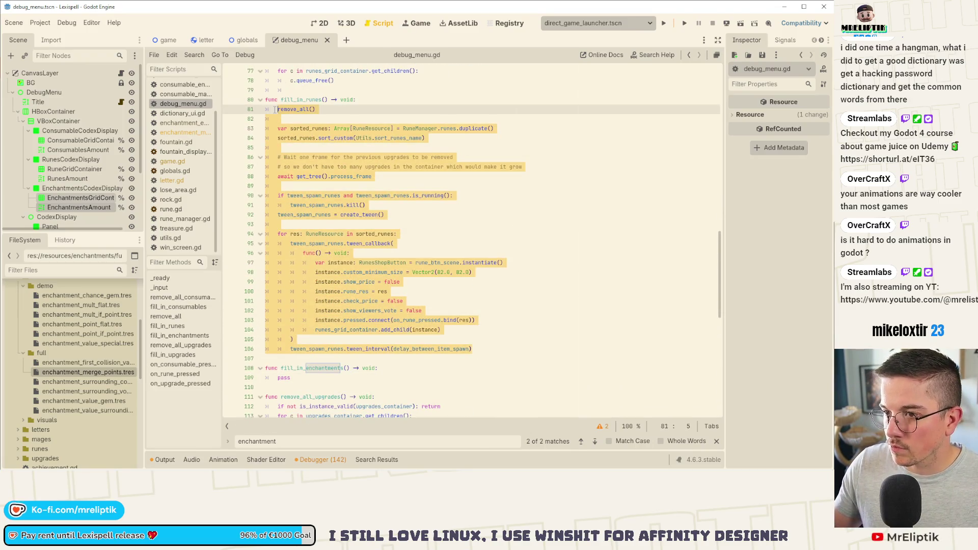
pyautogui.scroll(-4, 357, 254)
pyautogui.click(290, 263)
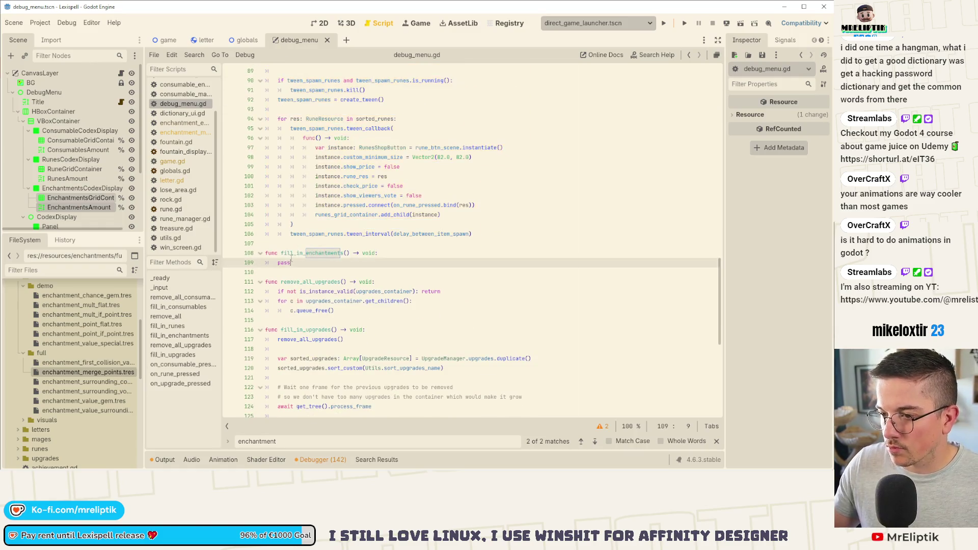
pyautogui.write("remove_all()  \tvar sorted_runes: Array[RuneResource] = RuneManager.runes.duplicate() \tsorted_runes.sort_custom(Utils.sort_runes_name)  \t# Wait one frame for the previous upgrades to be removed \t# so we don't have to many upgrades in the container which would make it grow \tawait get_tree().process_frame  \tif tween_spawn_runes and tween_spawn_runes.is_running(): \t\ttween_spawn_runes.kill() \ttween_spawn_runes = create_tween()  \tfor res: RuneResource in sorted_runes: \t\ttween_spawn_runes.tween_callback( \t\t\tfunc() -> void: \t\t\t\tvar instance: RunesShopButton = rune_btn_scene.instantiate() \t\t\t\tinstance.custom_minimum_size = Vector2(82.0, 82.0) \t\t\t\tinstance.show_price = false \t\t\t\tinstance.rune_res = res \t\t\t\tinstance.check_price = false \t\t\t\tinstance.show_viewers_vote = false \t\t\t\tinstance.pressed.connect(on_rune_pressed.bind(res)) \t\t\t\trunes_grid_container.add_child(instance) \t\t) \t\ttween_spawn_runes.tween_interval(delay_between_item_spawn)")
pyautogui.hotkey('ctrl', 's')
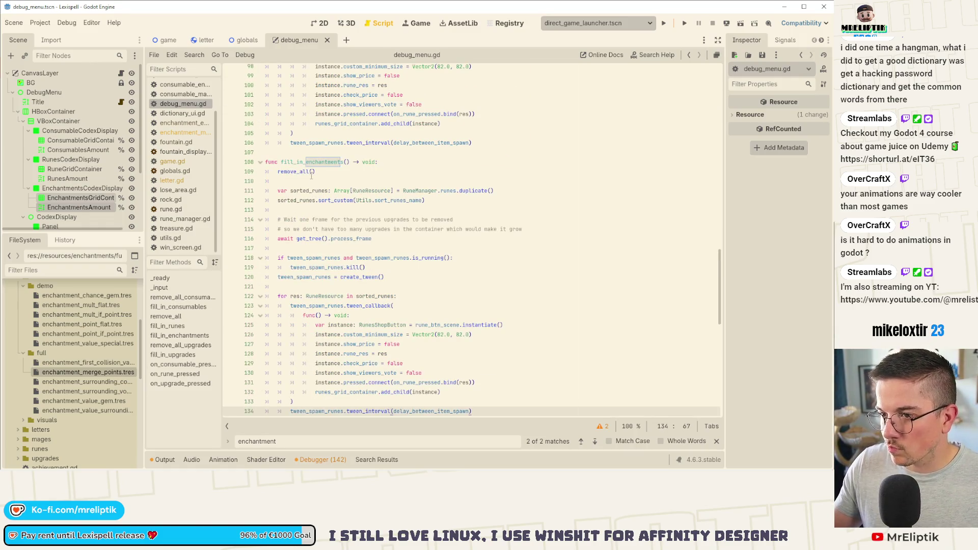
pyautogui.click(299, 173)
pyautogui.scroll(5, 299, 177)
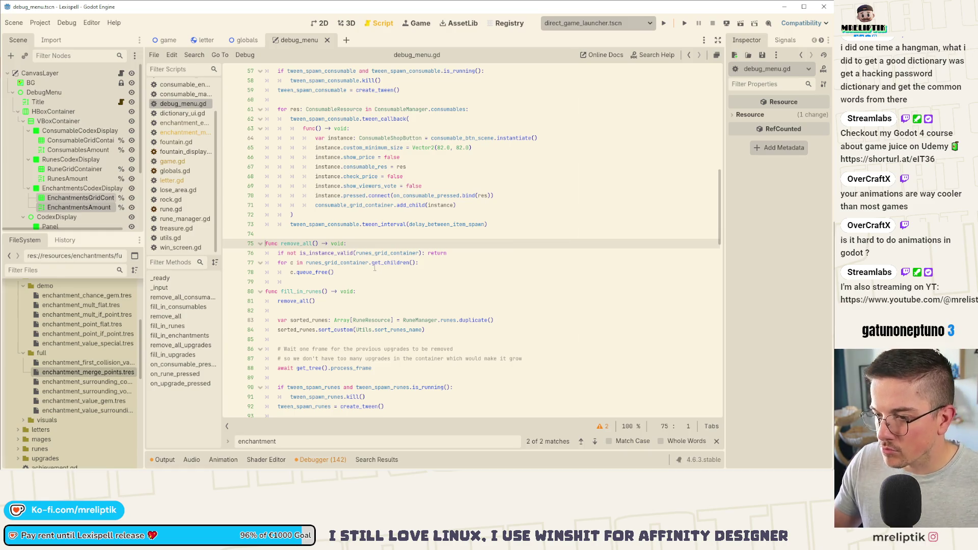
pyautogui.scroll(8, 361, 266)
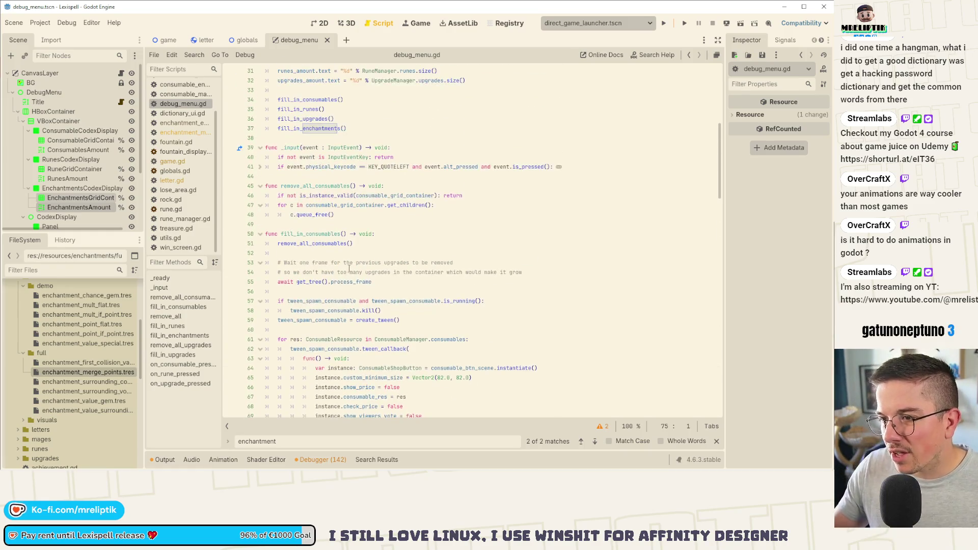
# Step: Delete remove_all_consumables and move the remove_all function above fill_in_consumables
pyautogui.doubleClick(319, 186)
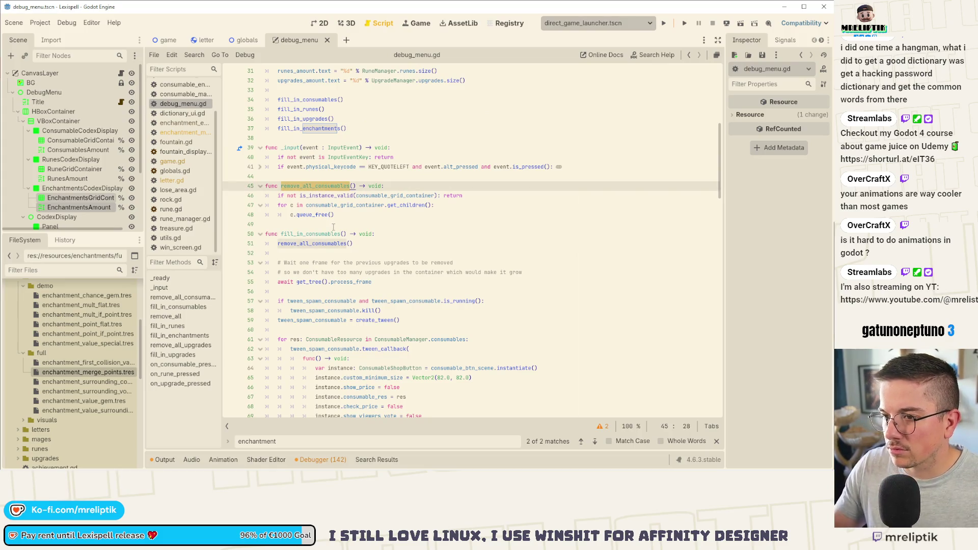
pyautogui.click(399, 184)
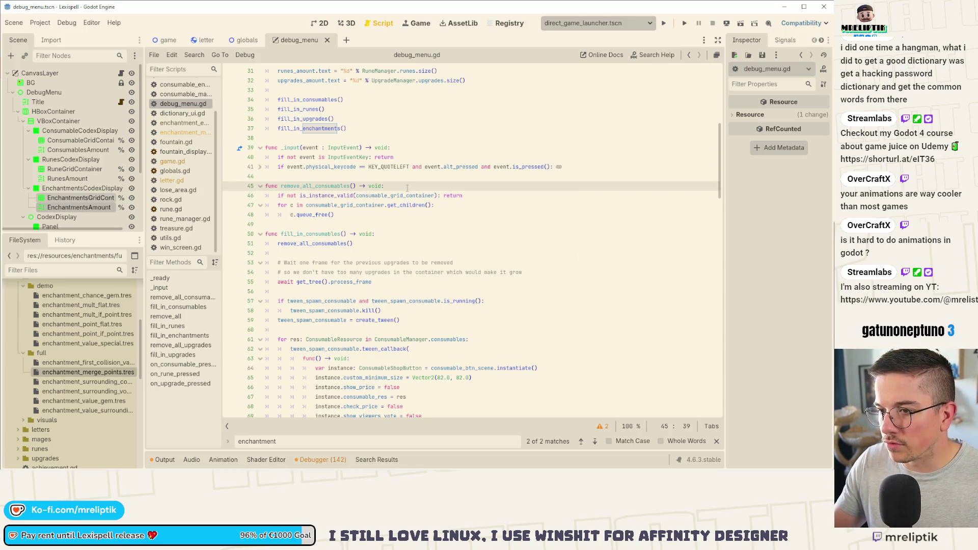
pyautogui.hotkey('ctrl', 'shift', 'k')
pyautogui.hotkey('ctrl', 'shift', 'k')
pyautogui.hotkey('ctrl', 'shift', 'k')
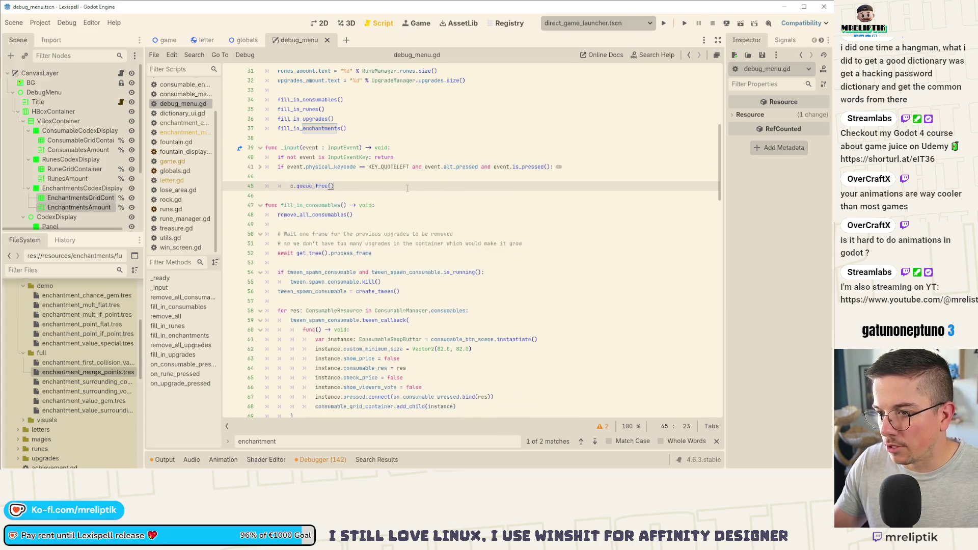
pyautogui.scroll(-5, 356, 255)
pyautogui.moveTo(336, 312); pyautogui.dragTo(278, 272)
pyautogui.press('BackSpace')
pyautogui.scroll(10, 288, 290)
pyautogui.click(288, 291)
pyautogui.hotkey('ctrl', 'v')
pyautogui.click(284, 295)
pyautogui.press('Delete')
pyautogui.hotkey('ctrl', 's')
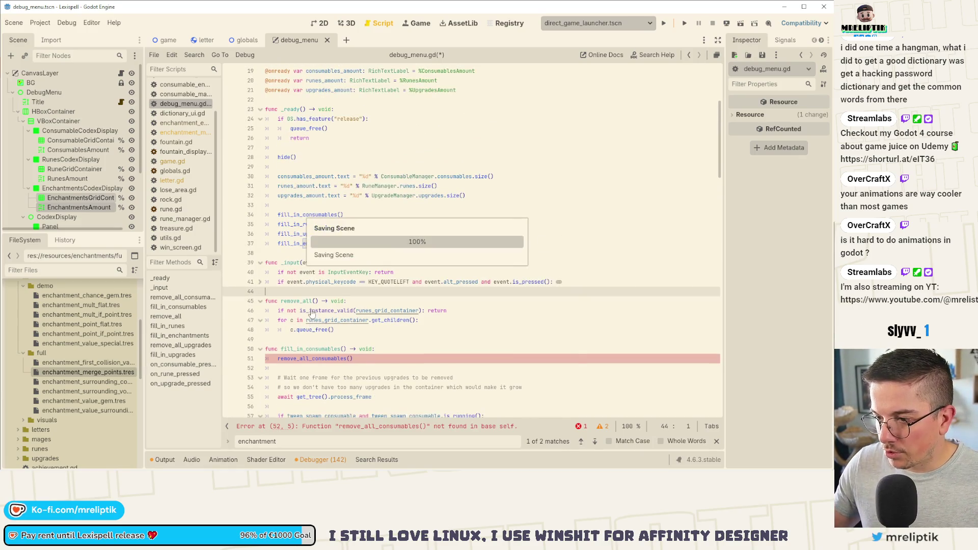
# Step: Give remove_all a container: Container parameter and use container in its loop
pyautogui.click(314, 301)
pyautogui.press('Delete')
pyautogui.write('(')
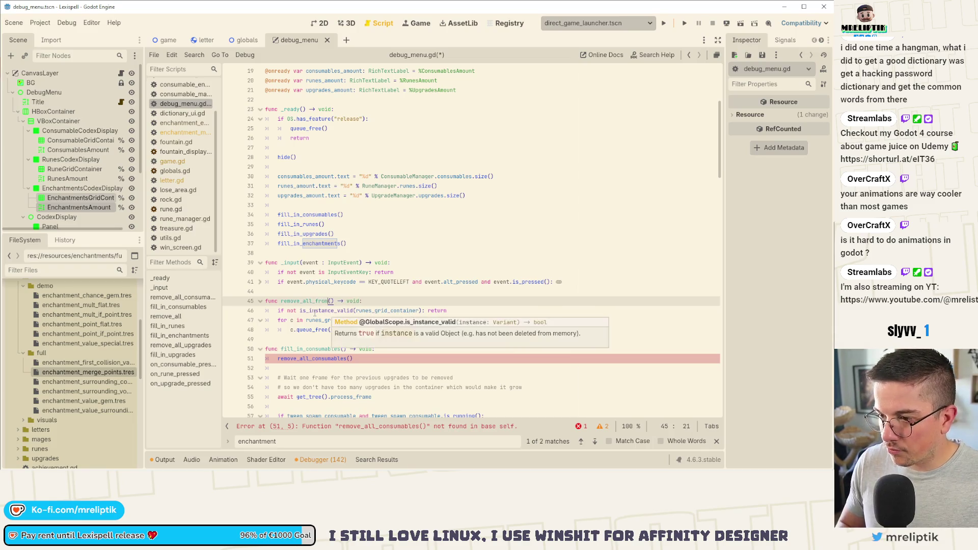
pyautogui.hotkey('ctrl', 's')
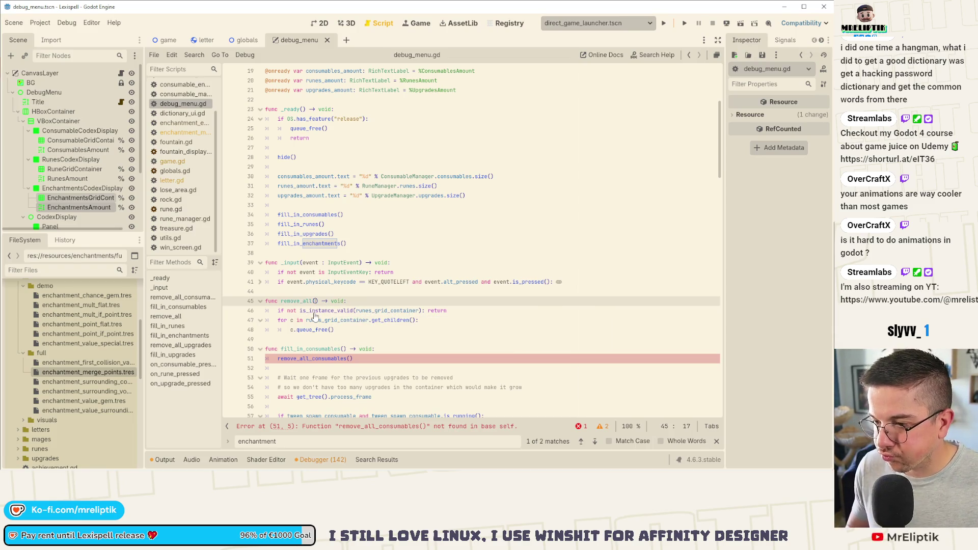
pyautogui.write('container')
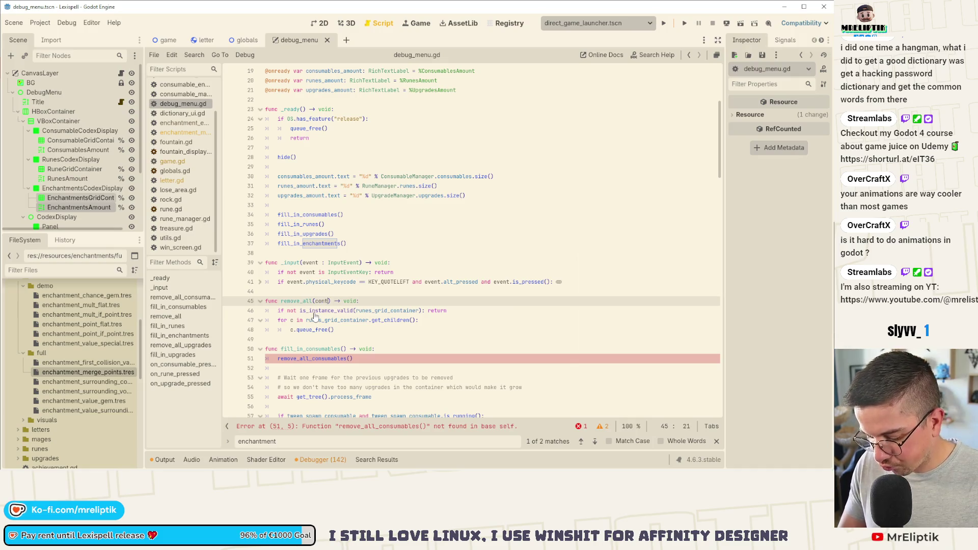
pyautogui.press('Right')
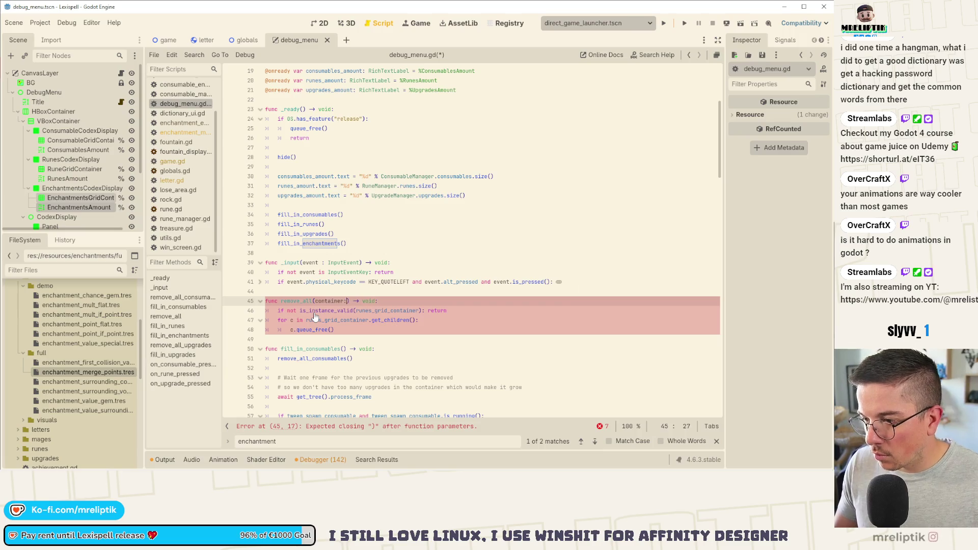
pyautogui.write('Container')
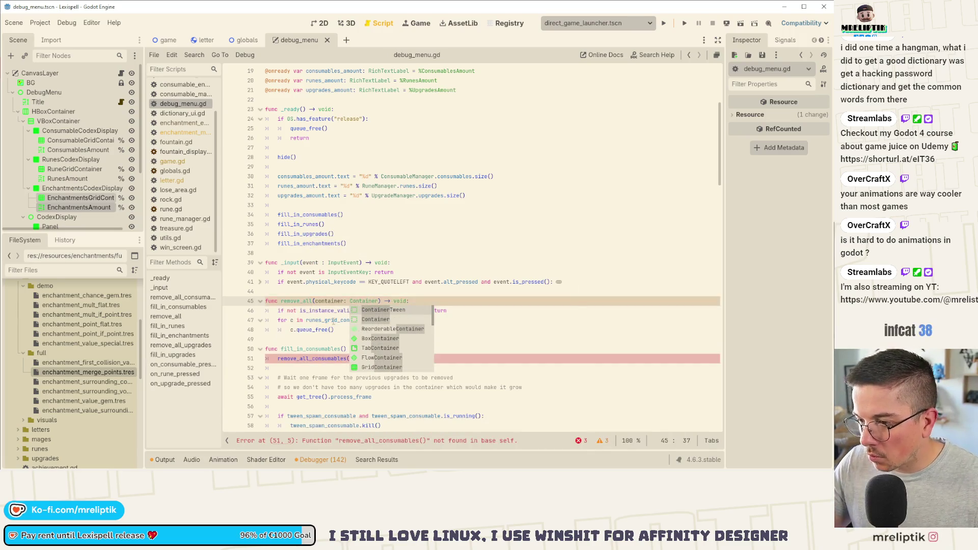
pyautogui.press('Escape')
pyautogui.doubleClick(333, 319)
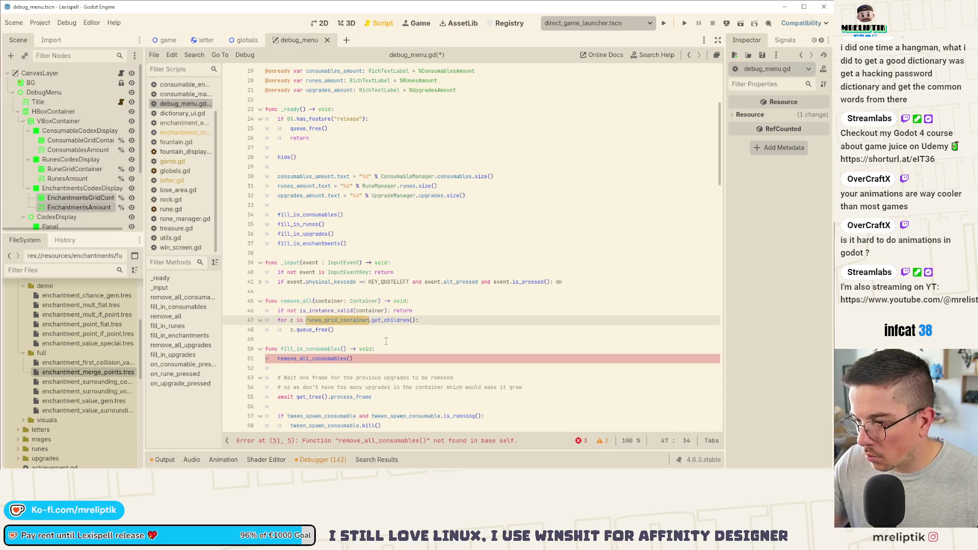
pyautogui.write('container')
pyautogui.press('Escape')
# Step: Change the calls to remove_all(consumable_grid_container) and remove_all(runes_grid_container), then save
pyautogui.doubleClick(315, 358)
pyautogui.write('remove_all(')
pyautogui.write('consumable_grid_container')
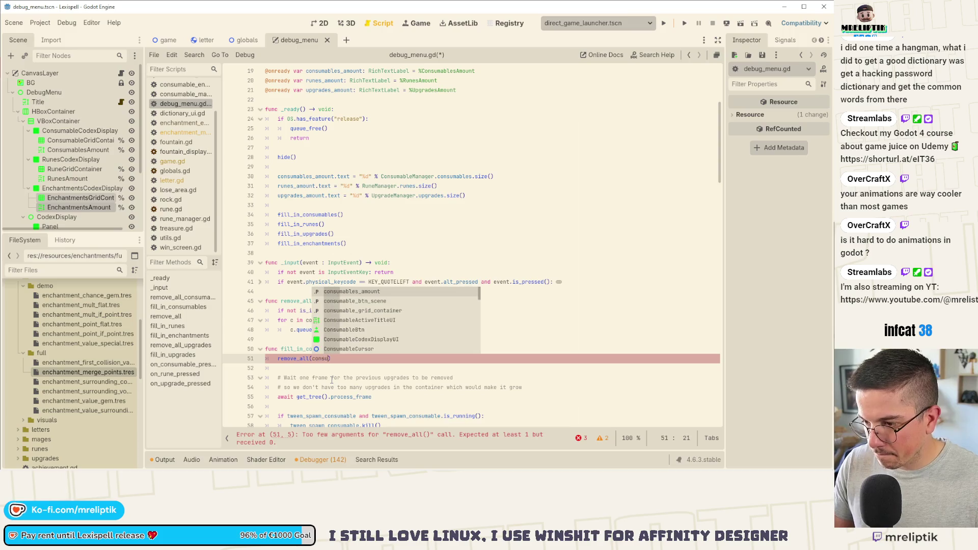
pyautogui.scroll(-15, 332, 379)
pyautogui.click(315, 147)
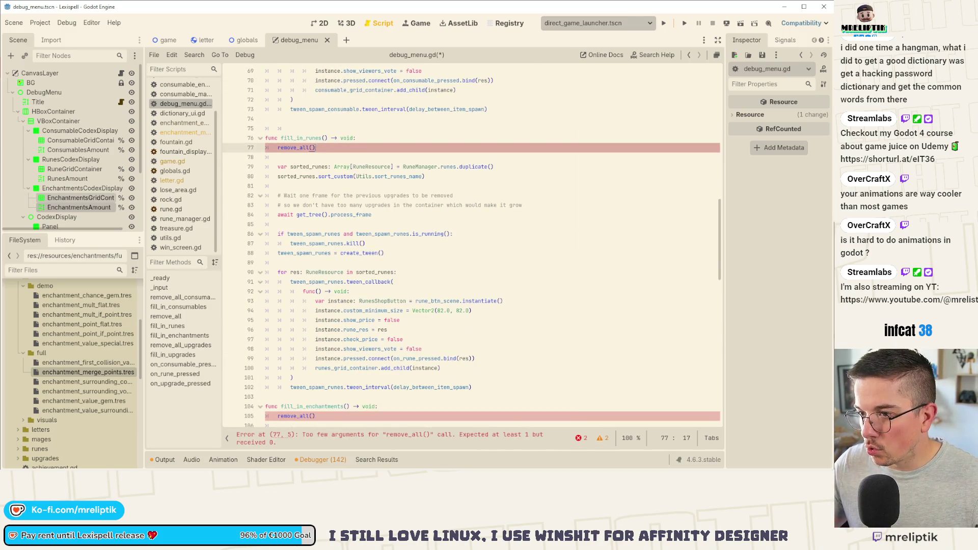
pyautogui.write('une')
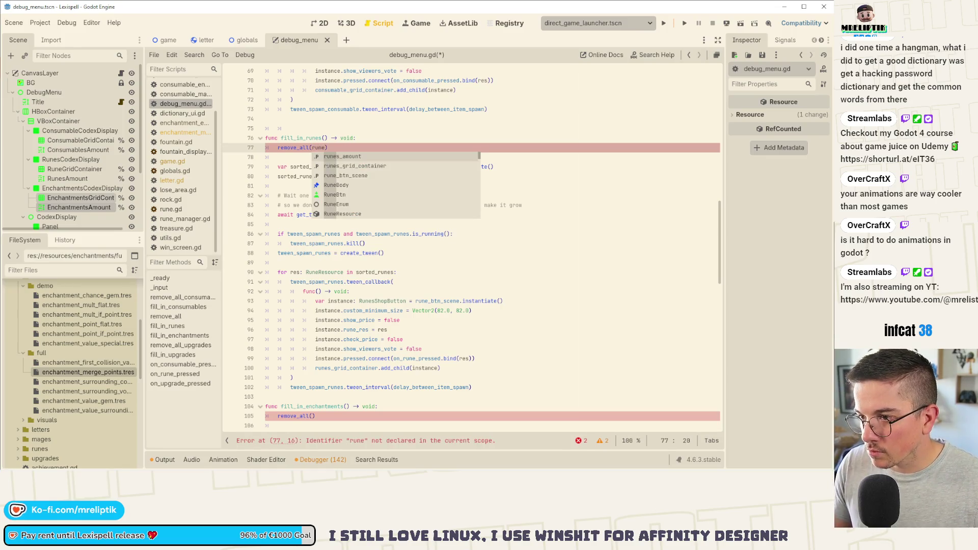
pyautogui.press('Return')
pyautogui.hotkey('ctrl', 's')
# Step: Try an enchantments argument for remove_all in fill_in_enchantments, then delete the partial 'enchan' text
pyautogui.scroll(-4, 326, 170)
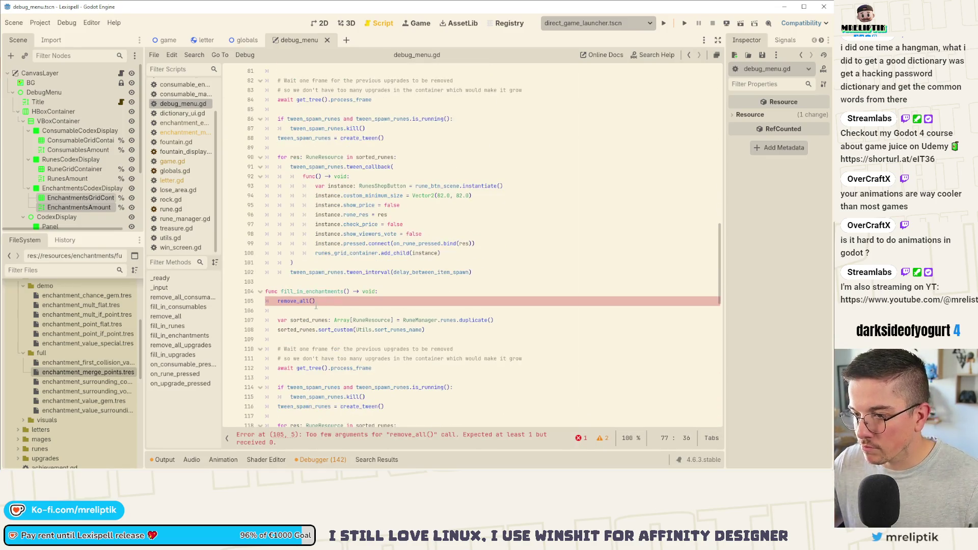
pyautogui.click(315, 303)
pyautogui.write('enchan')
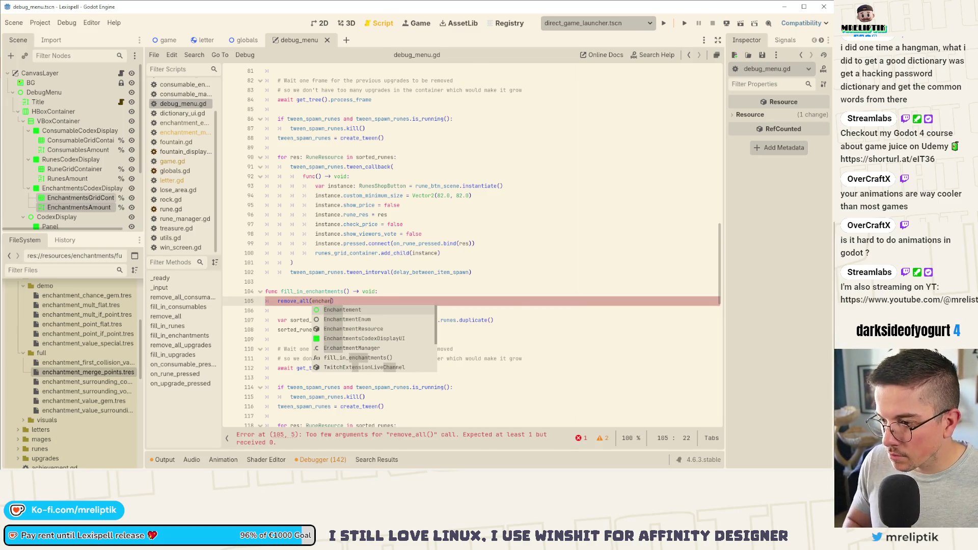
pyautogui.press('Down')
pyautogui.press('BackSpace')
pyautogui.press('BackSpace')
pyautogui.press('BackSpace')
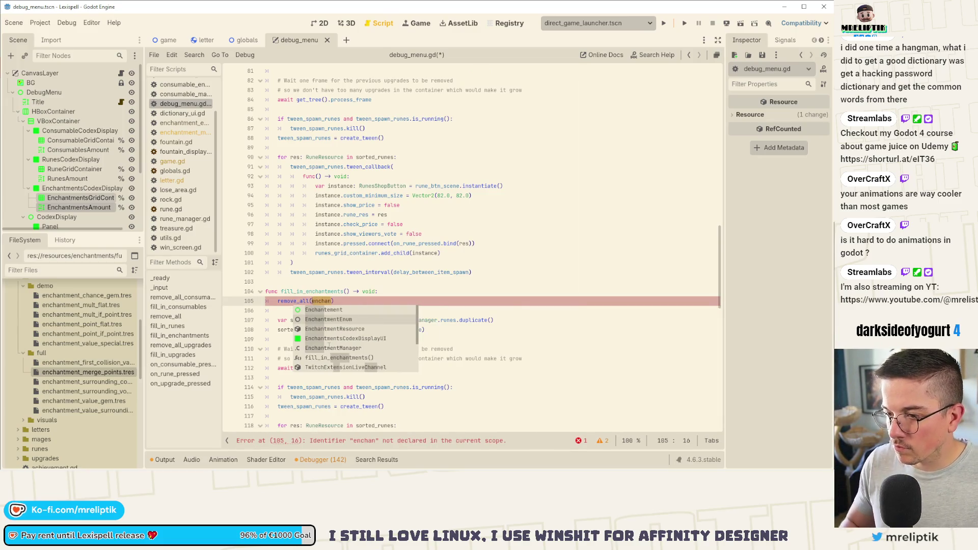
pyautogui.scroll(20, 412, 194)
pyautogui.scroll(5, 412, 194)
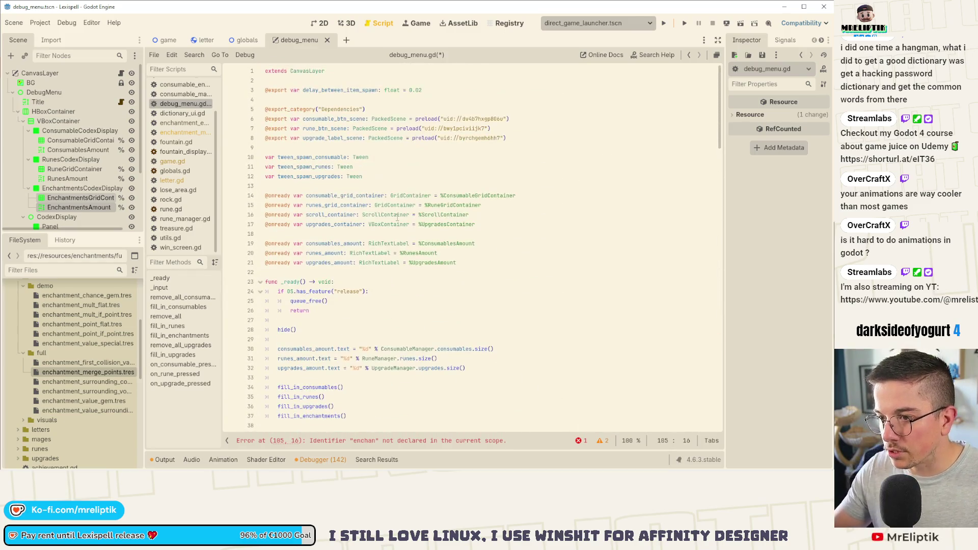
# Step: Add onready enchantments_grid_container and enchantments_amount references beside their matching declarations and save
pyautogui.click(339, 272)
pyautogui.click(325, 234)
pyautogui.press('Return')
pyautogui.press('Up')
pyautogui.moveTo(79, 206); pyautogui.dragTo(355, 238)
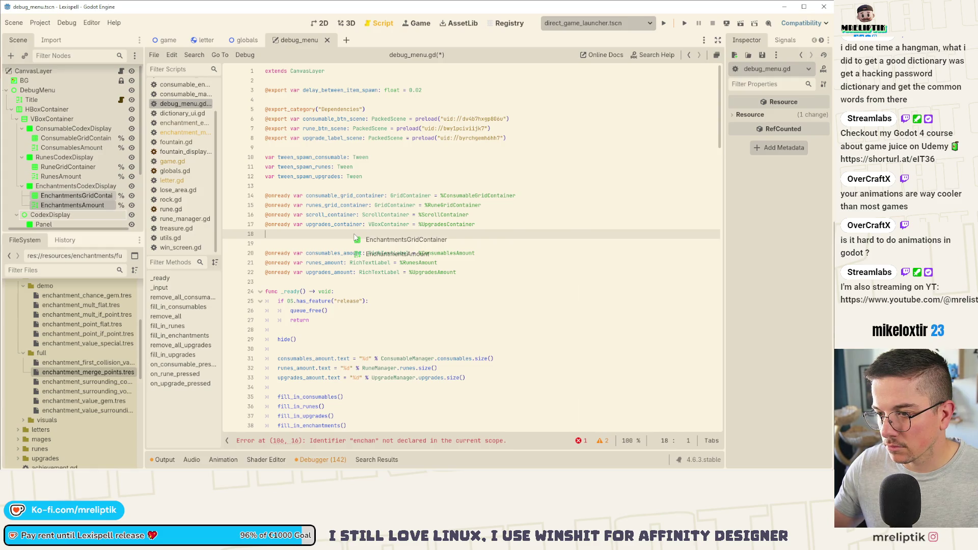
pyautogui.moveTo(355, 237); pyautogui.dragTo(348, 243)
pyautogui.press('Up')
pyautogui.hotkey('alt', 'Down')
pyautogui.hotkey('alt', 'Down')
pyautogui.hotkey('alt', 'Down')
pyautogui.press('Up')
pyautogui.press('Up')
pyautogui.press('Up')
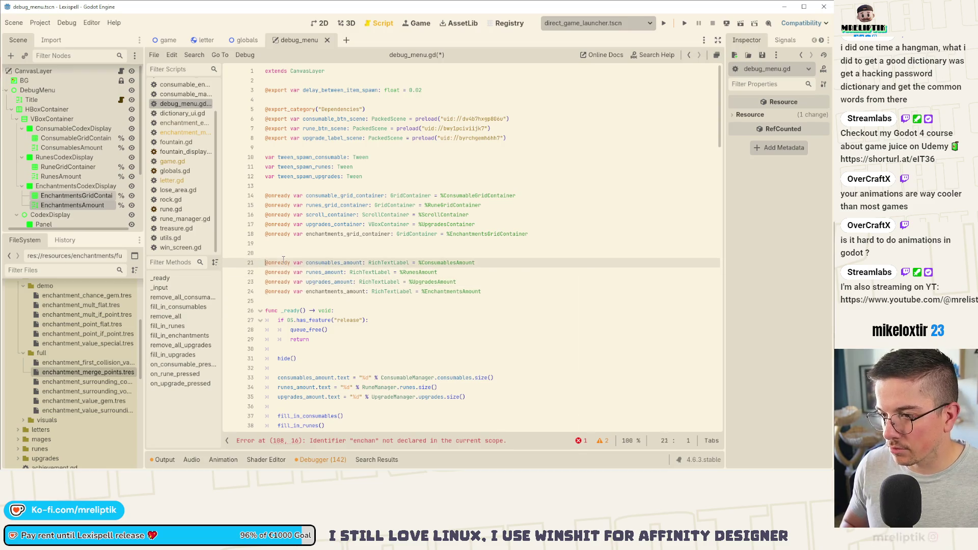
pyautogui.press('BackSpace')
pyautogui.hotkey('ctrl', 's')
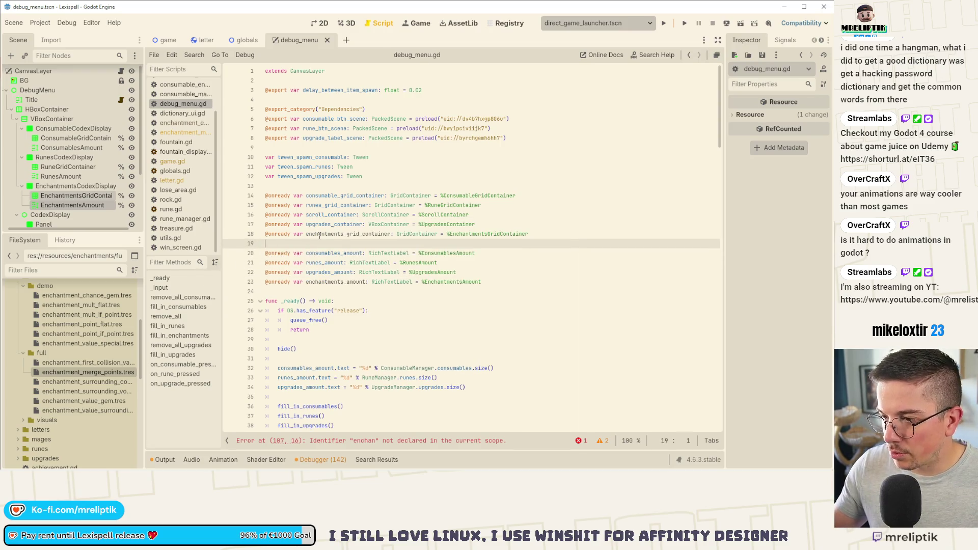
pyautogui.click(339, 441)
# Step: Point line 109 at enchantments_grid_container and EnchantmentManager.enchantments, typed Array[EnchantmentResource]
pyautogui.write('tments_grid_container')
pyautogui.hotkey('ctrl', 's')
pyautogui.doubleClick(420, 272)
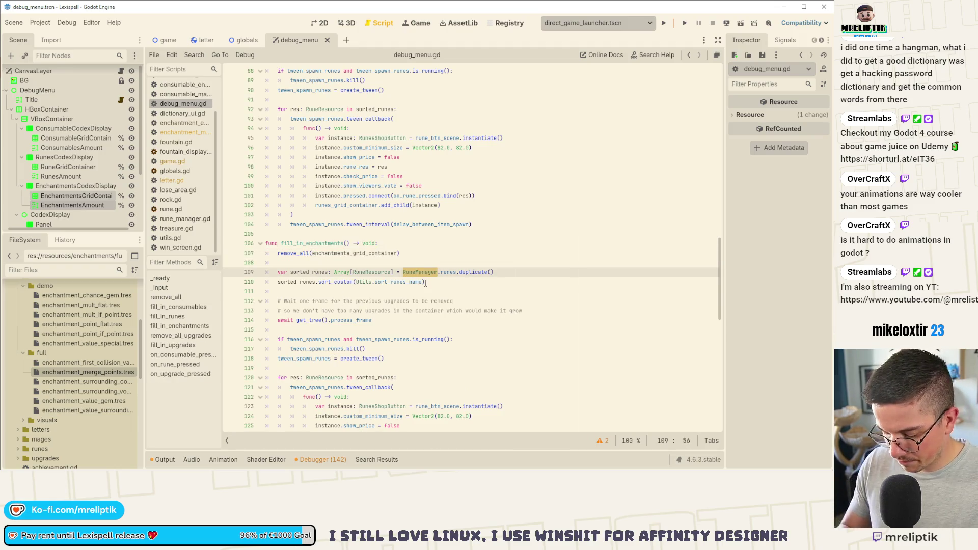
pyautogui.write('Enchant')
pyautogui.write('mentM')
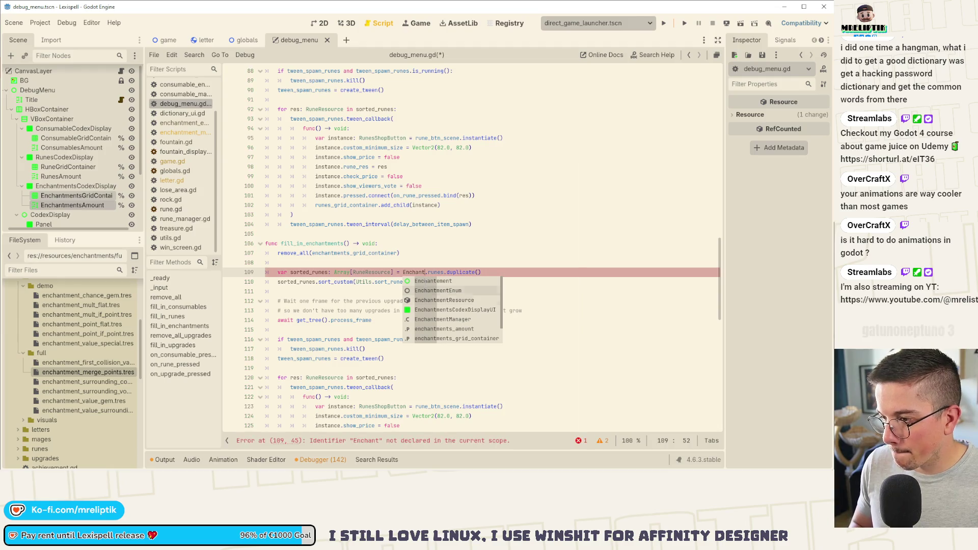
pyautogui.press('Return')
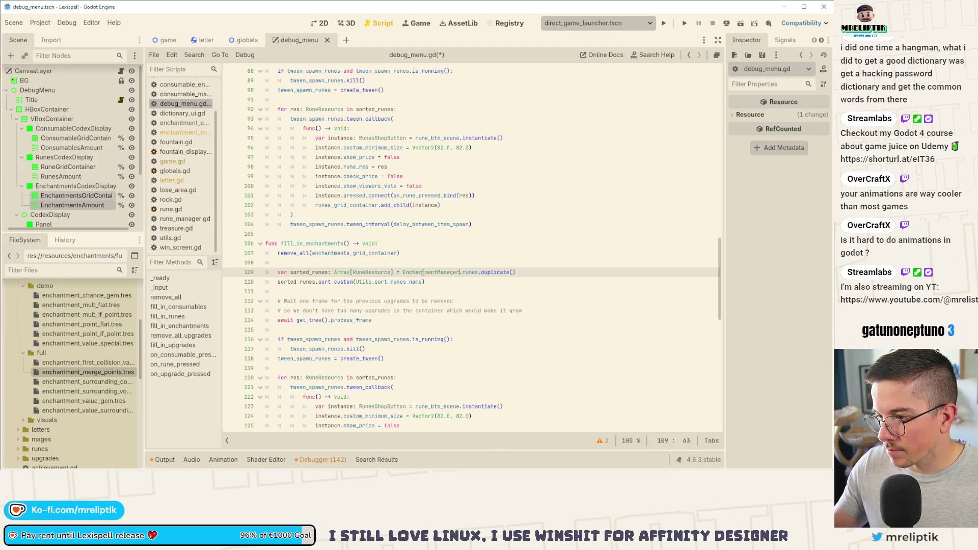
pyautogui.doubleClick(466, 272)
pyautogui.write('enchant')
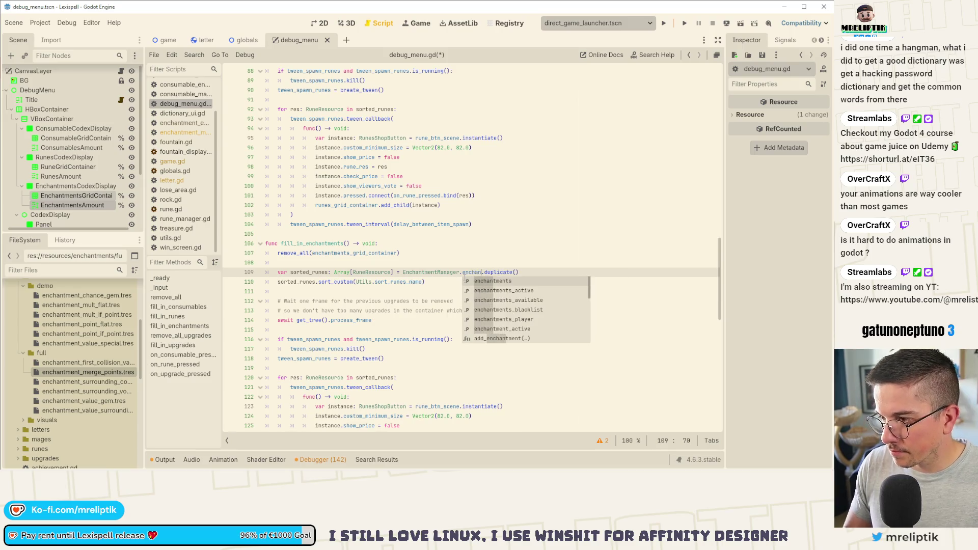
pyautogui.press('Return')
pyautogui.doubleClick(371, 272)
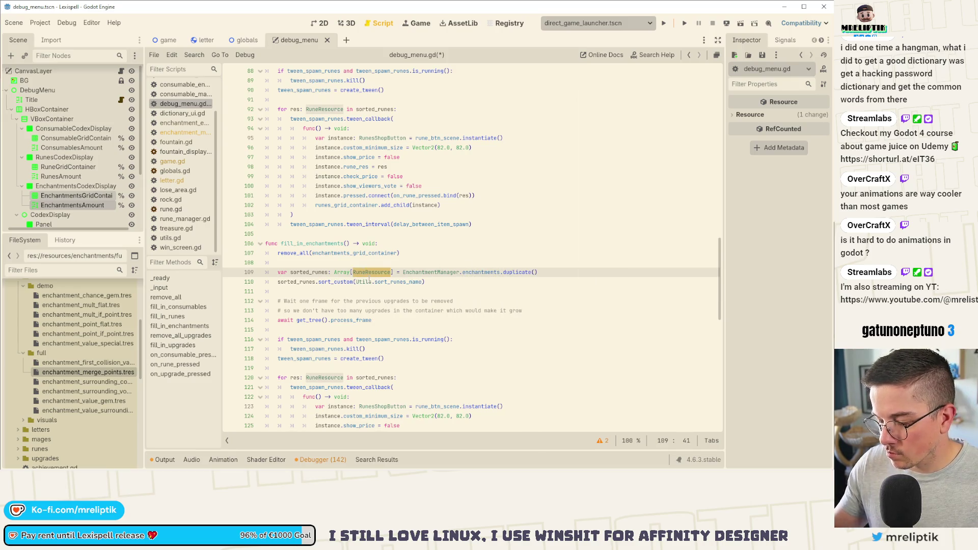
pyautogui.write('Enca')
pyautogui.press('Down')
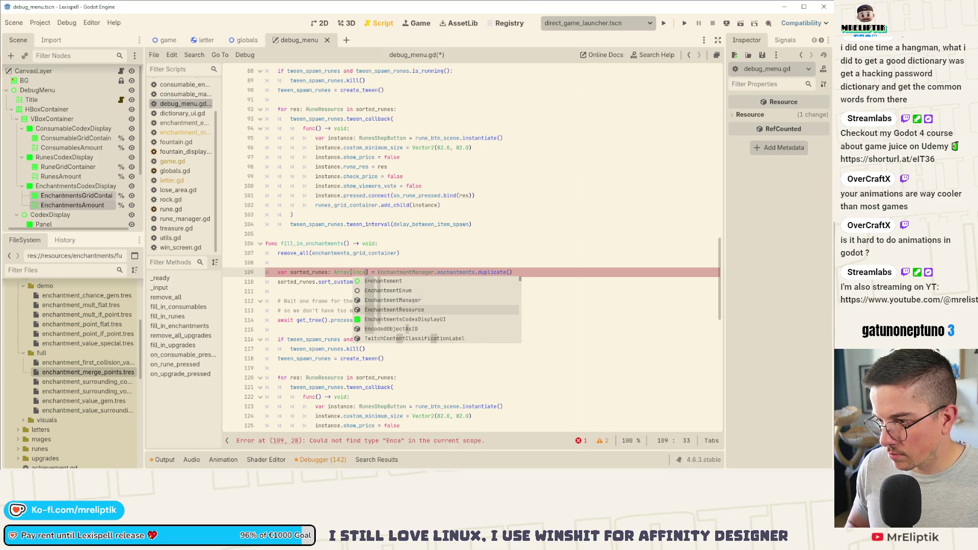
pyautogui.press('Return')
pyautogui.hotkey('ctrl', 's')
# Step: Rename sorted_runes to sorted_enchantments everywhere and make the loop variable an EnchantmentResource
pyautogui.doubleClick(309, 272)
pyautogui.write('sro')
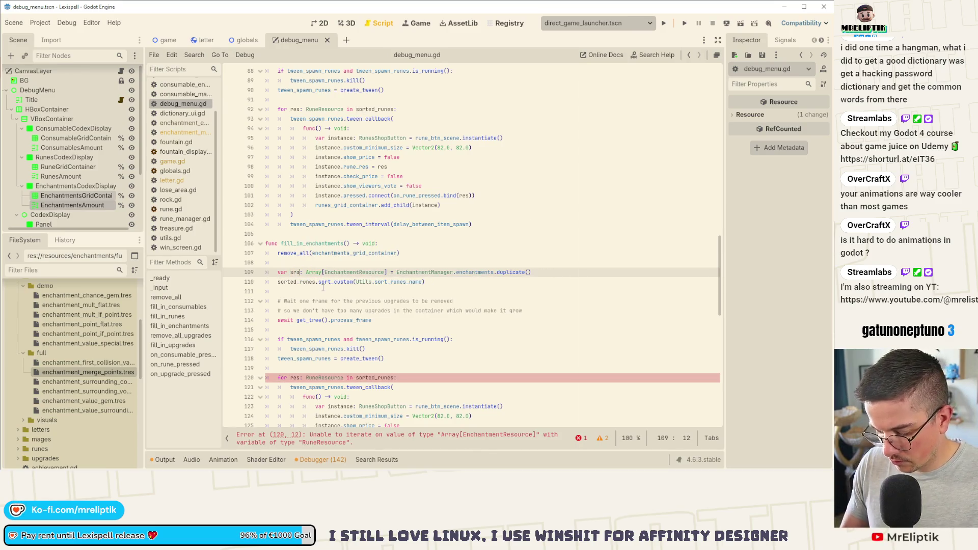
pyautogui.press('BackSpace')
pyautogui.press('BackSpace')
pyautogui.press('BackSpace')
pyautogui.write('orted_enchantments')
pyautogui.hotkey('ctrl', 's')
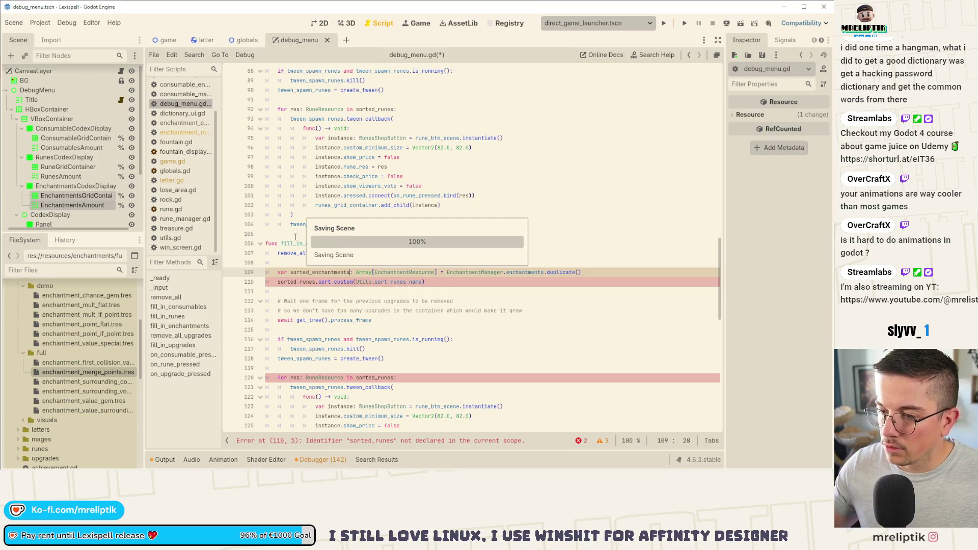
pyautogui.doubleClick(320, 272)
pyautogui.hotkey('ctrl', 'c')
pyautogui.doubleClick(296, 282)
pyautogui.hotkey('ctrl', 'v')
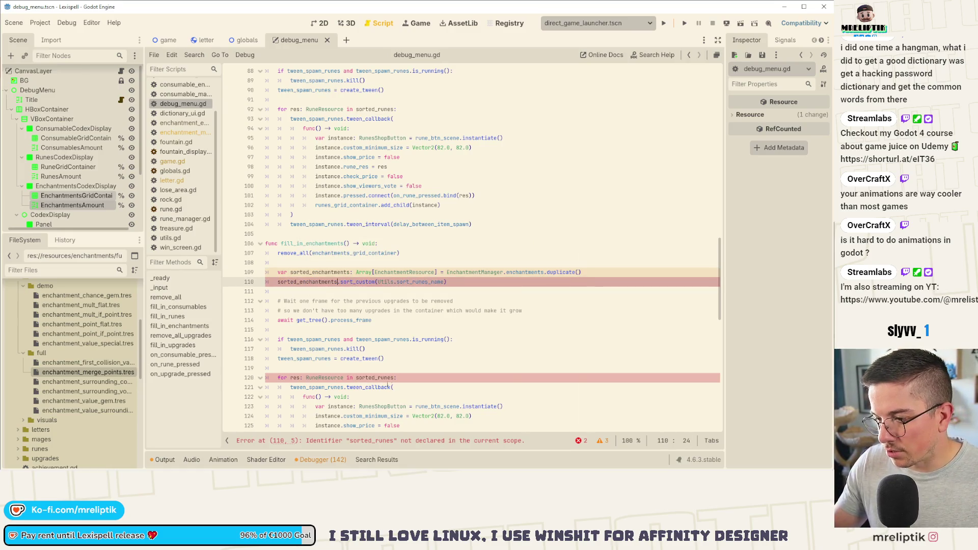
pyautogui.doubleClick(374, 378)
pyautogui.hotkey('ctrl', 'v')
pyautogui.doubleClick(404, 272)
pyautogui.hotkey('ctrl', 'c')
pyautogui.doubleClick(328, 377)
pyautogui.hotkey('ctrl', 'v')
# Step: Change the button instance type from RunesShopButton to ItemButton on line 123
pyautogui.scroll(-5, 336, 283)
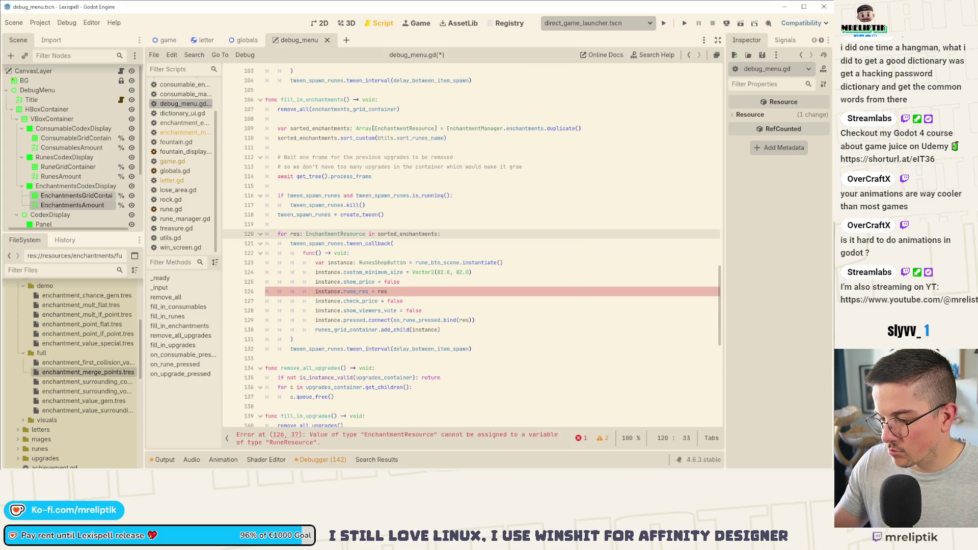
pyautogui.doubleClick(357, 291)
pyautogui.write('e')
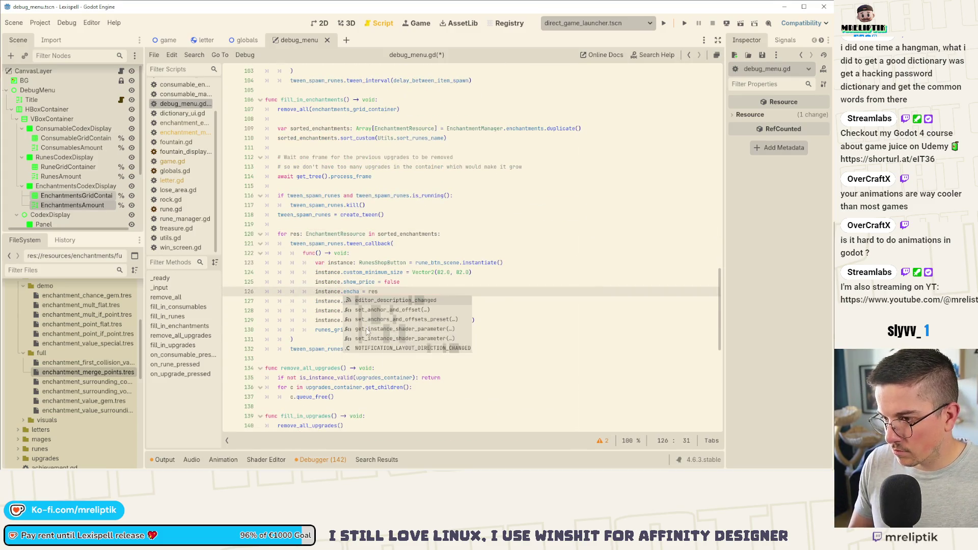
pyautogui.press('BackSpace')
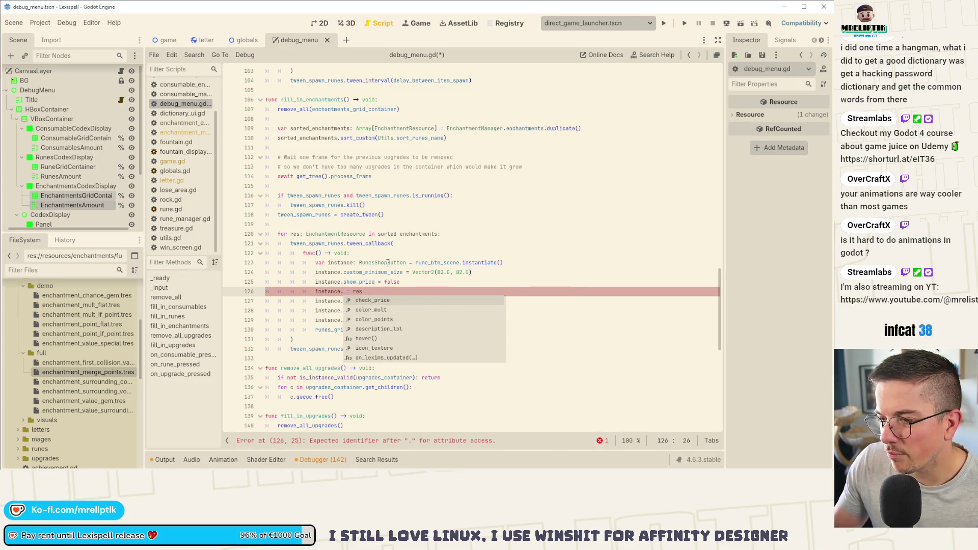
pyautogui.doubleClick(387, 262)
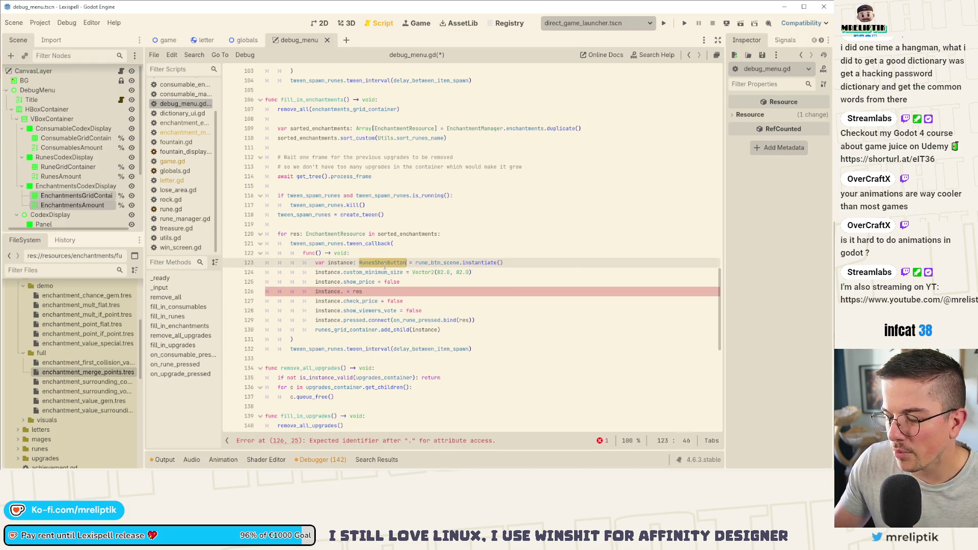
pyautogui.write('Item')
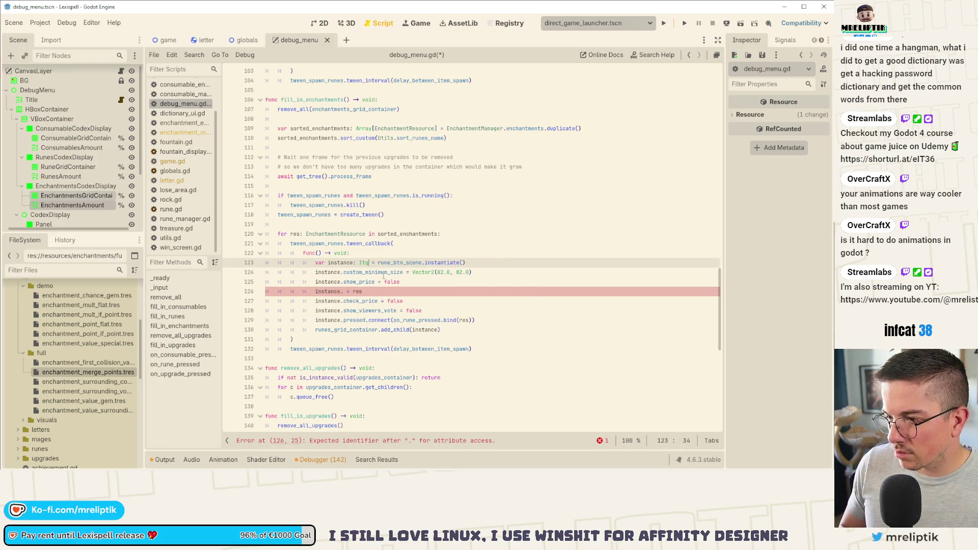
pyautogui.click(383, 277)
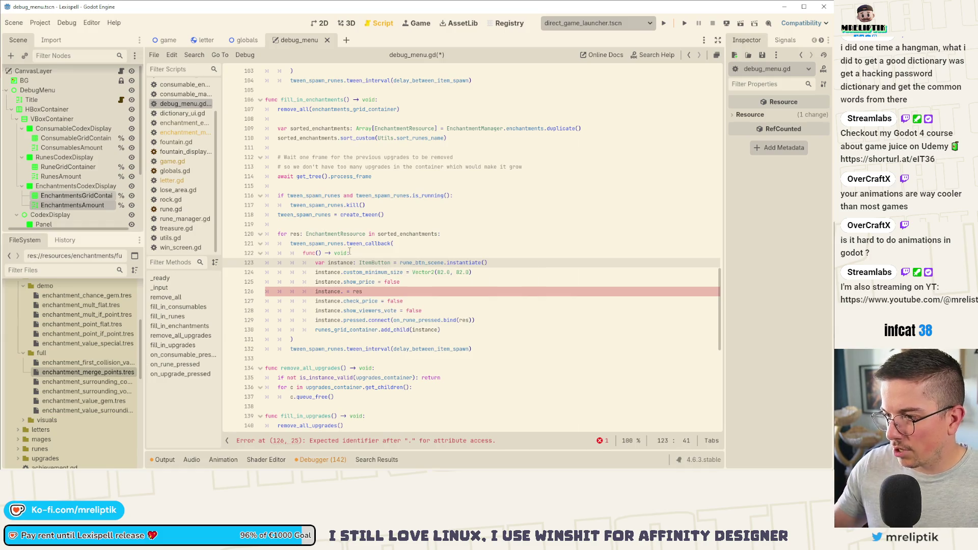
pyautogui.doubleClick(417, 261)
pyautogui.scroll(20, 359, 278)
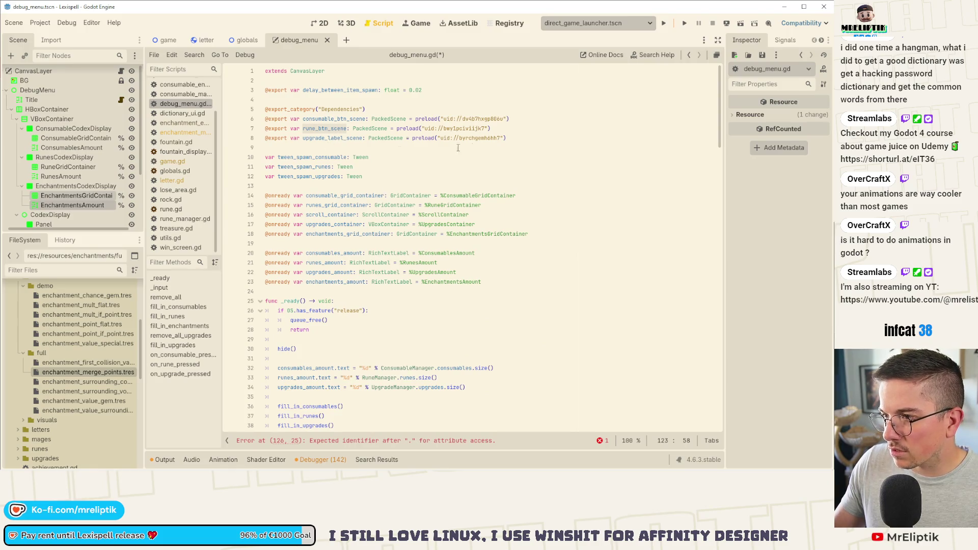
pyautogui.click(522, 141)
pyautogui.press('Return')
pyautogui.write('@')
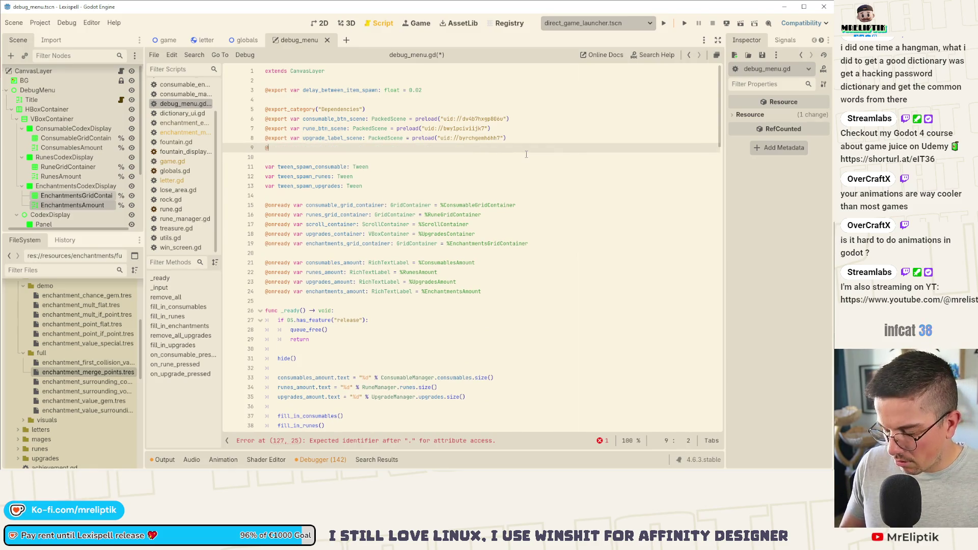
pyautogui.write('export var i')
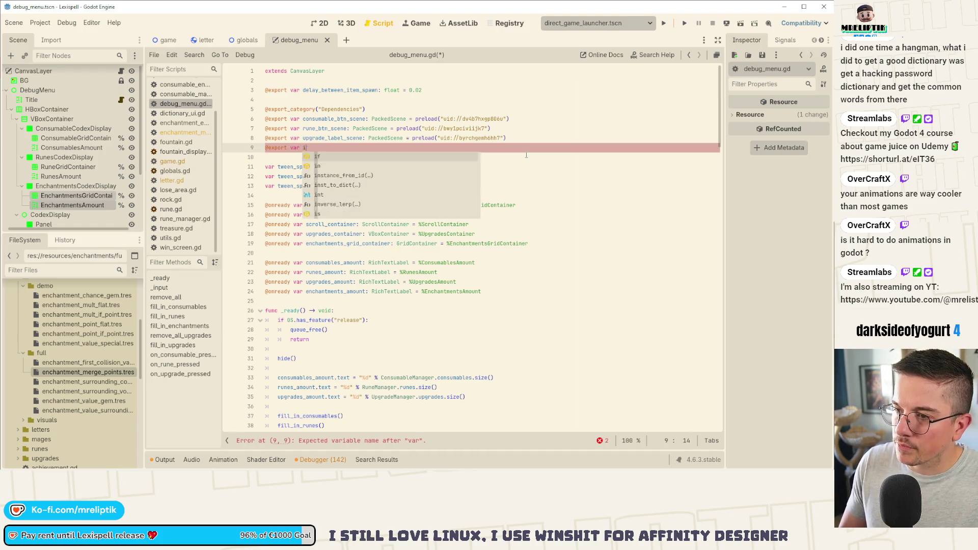
pyautogui.write('tem_c')
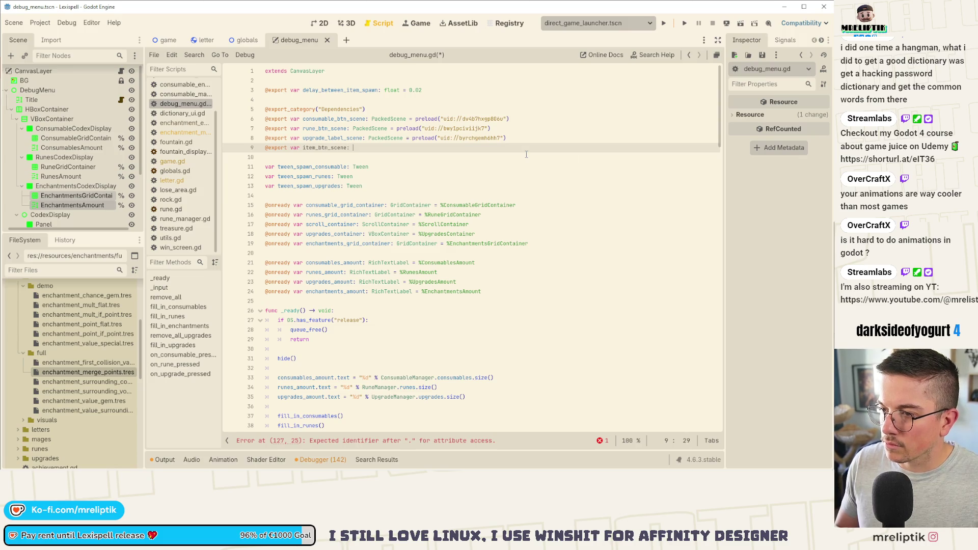
pyautogui.write('PacledSce')
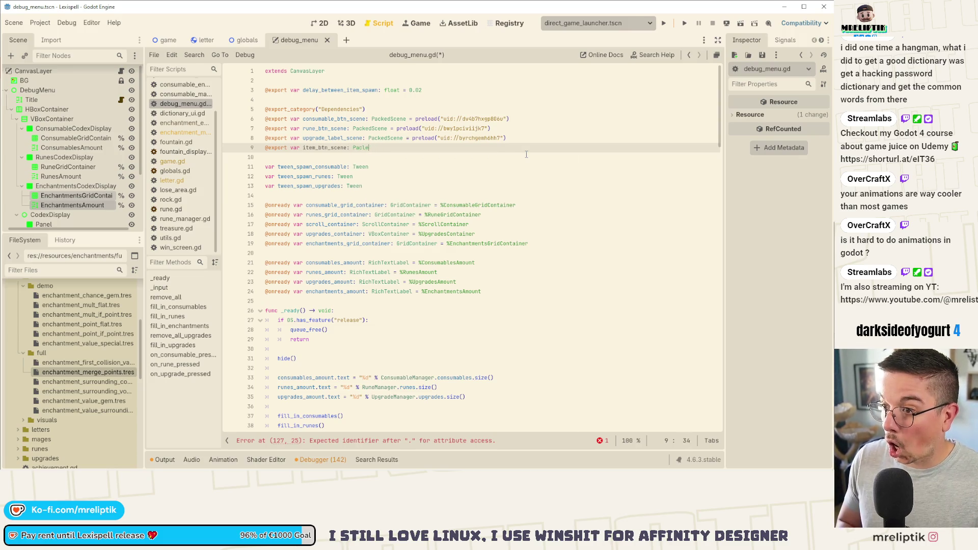
pyautogui.write('edScene = ')
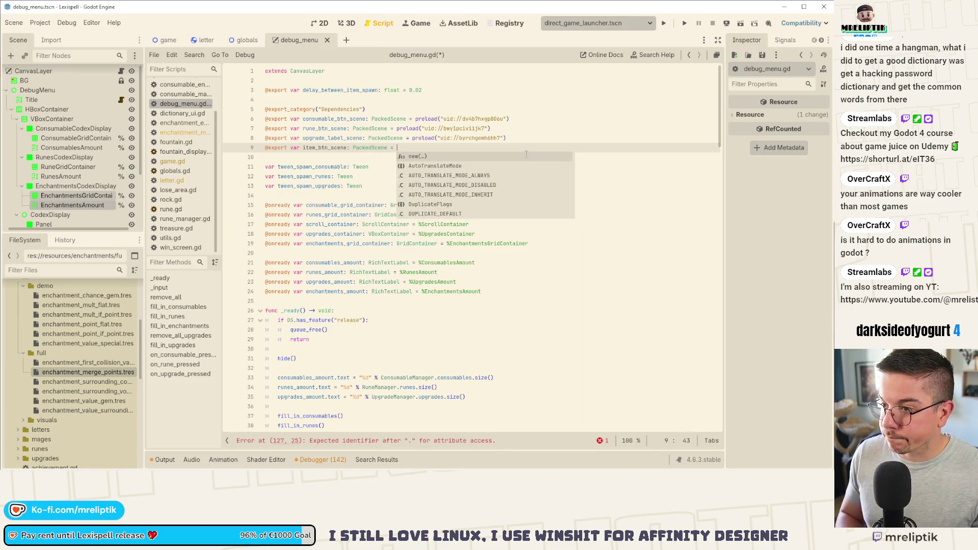
pyautogui.write('item_btn')
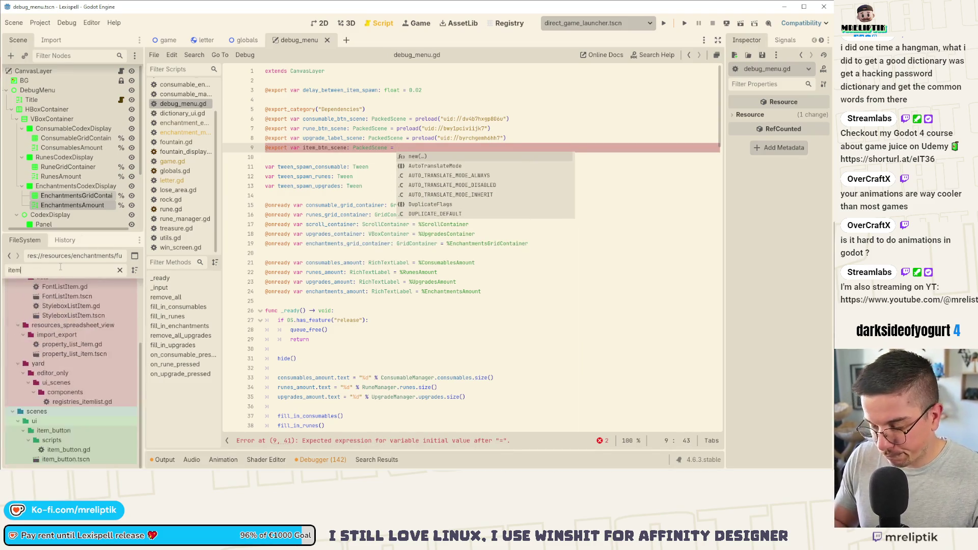
pyautogui.press('BackSpace')
pyautogui.press('BackSpace')
pyautogui.press('BackSpace')
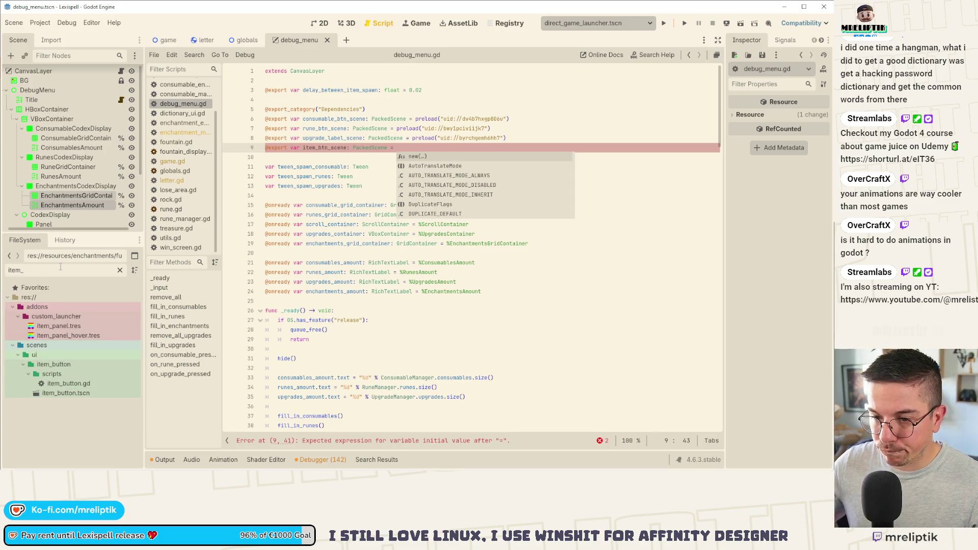
pyautogui.moveTo(56, 396)
pyautogui.mouseDown()
pyautogui.moveTo(213, 245)
pyautogui.moveTo(344, 148)
pyautogui.mouseUp()
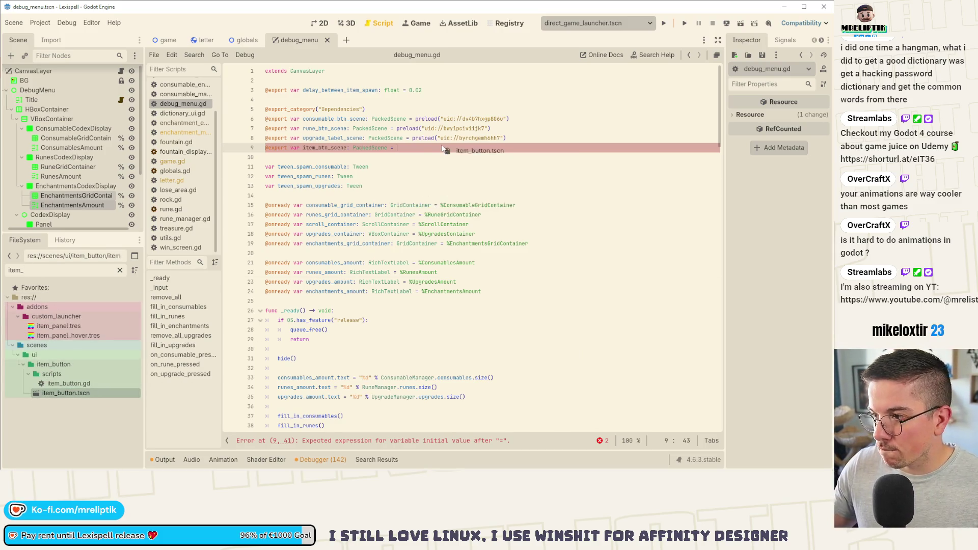
pyautogui.press('Down')
pyautogui.press('Down')
pyautogui.hotkey('ctrl', 's')
# Step: Locate the rune_btn_scene instantiate call flagged by the line 127 error
pyautogui.doubleClick(344, 148)
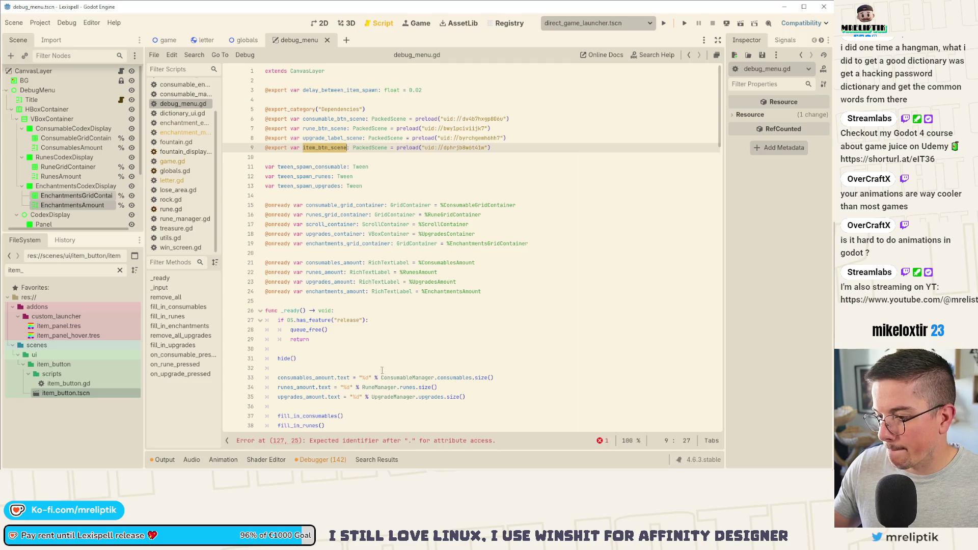
pyautogui.click(382, 441)
pyautogui.doubleClick(417, 225)
# Step: Instantiate item_btn_scene instead of rune_btn_scene on line 127 and save
pyautogui.hotkey('ctrl', 'v')
pyautogui.hotkey('ctrl', 's')
pyautogui.click(344, 253)
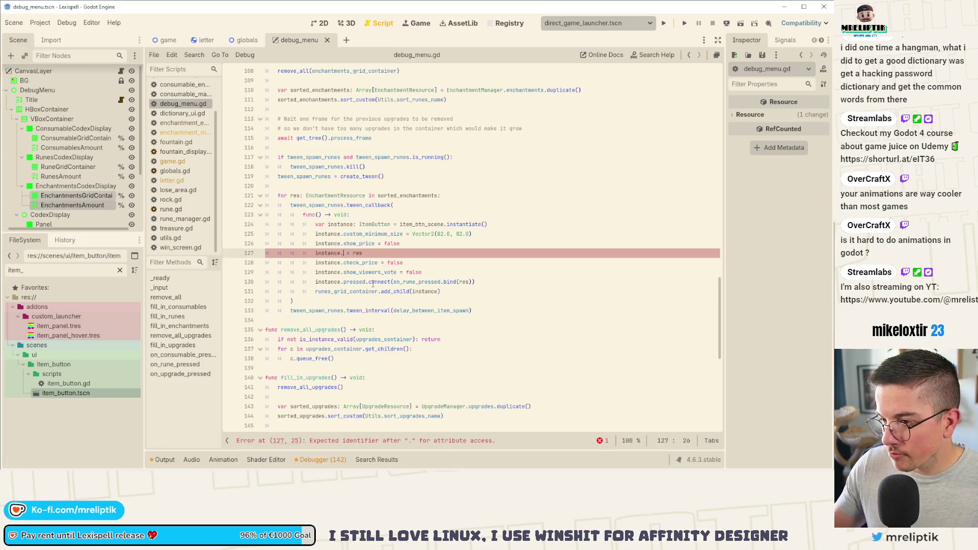
pyautogui.write('res')
pyautogui.hotkey('ctrl', 's')
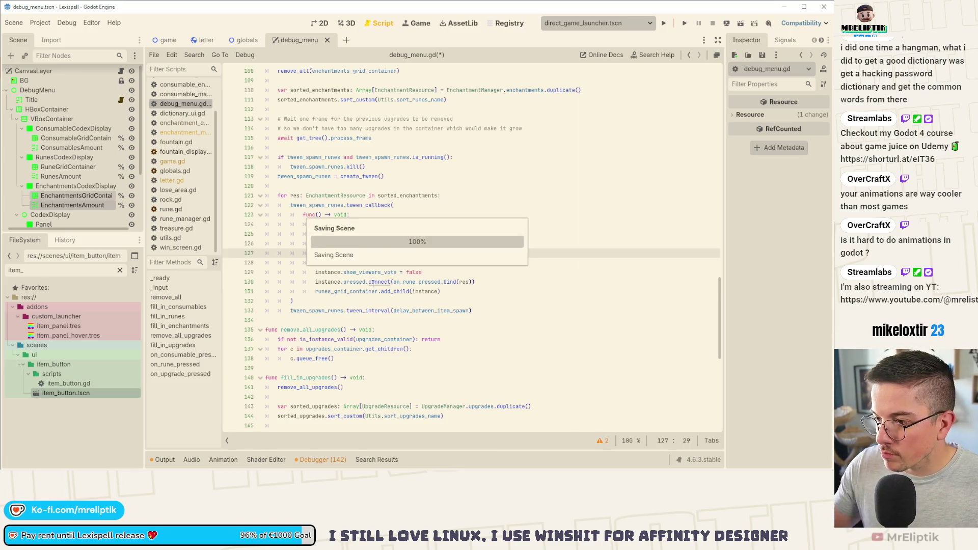
# Step: Delete the check_price, show_price and show_viewers_vote lines from the loop
pyautogui.click(413, 262)
pyautogui.hotkey('ctrl', 'shift', 'k')
pyautogui.hotkey('ctrl', 'shift', 'k')
pyautogui.hotkey('ctrl', 's')
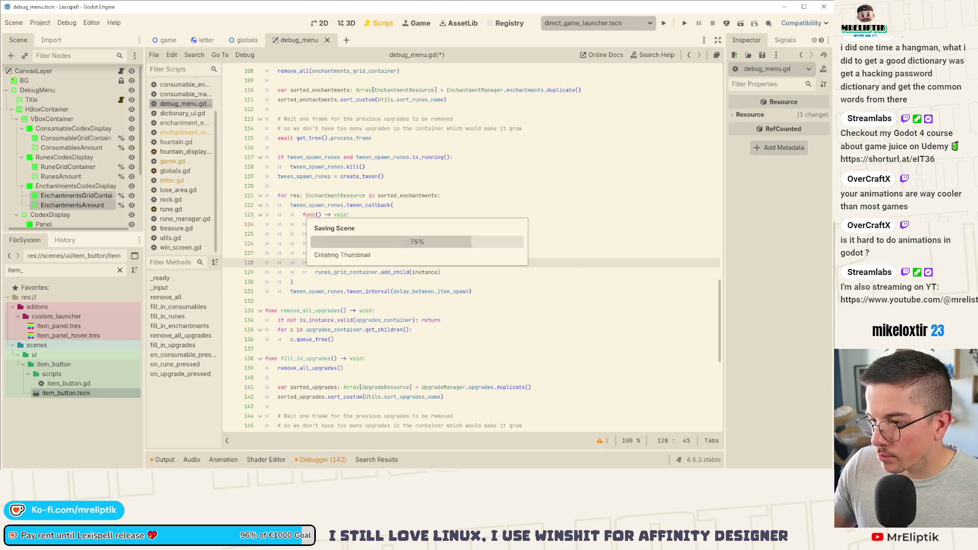
pyautogui.press('Up')
pyautogui.press('Up')
pyautogui.hotkey('ctrl', 'shift', 'k')
pyautogui.hotkey('ctrl', 's')
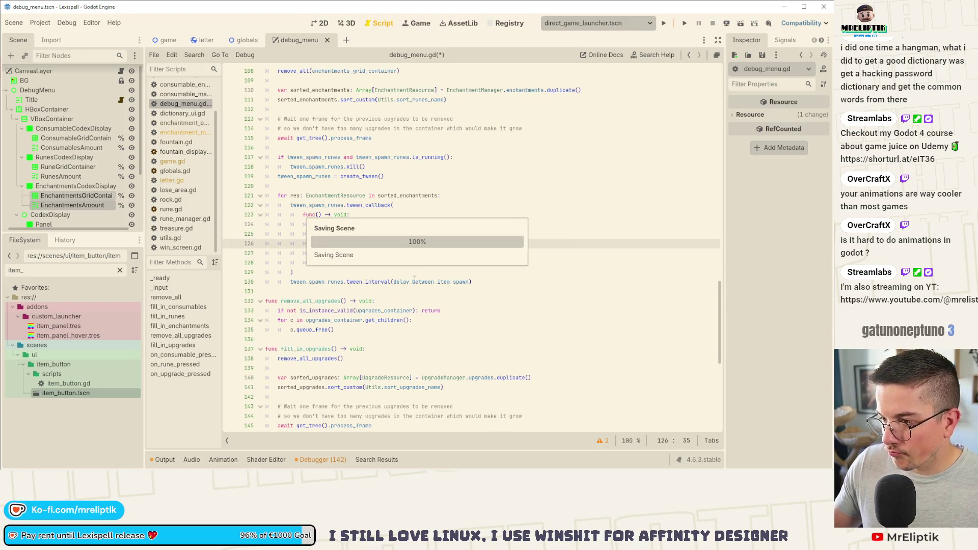
# Step: Comment out the on_rune_pressed connection line and save
pyautogui.click(400, 253)
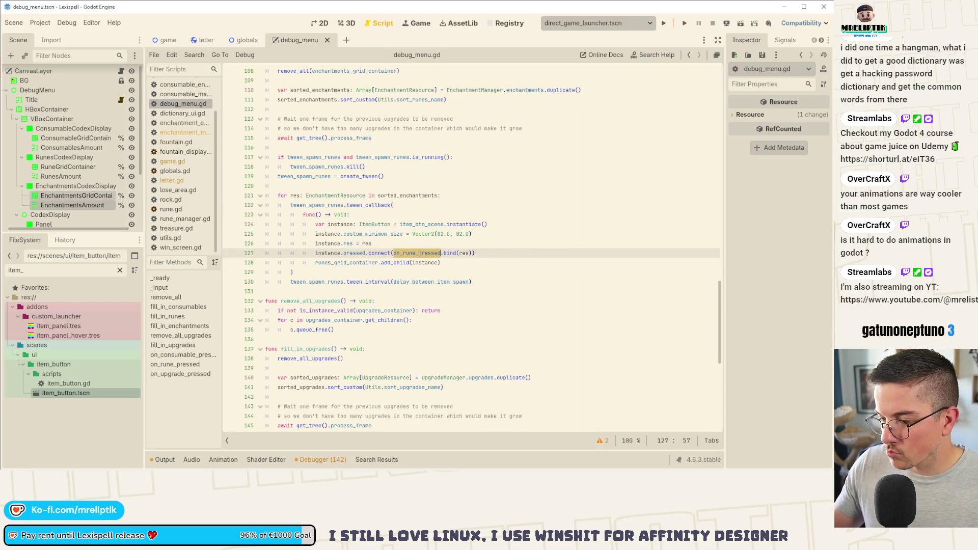
pyautogui.hotkey('ctrl', 'k')
pyautogui.hotkey('ctrl', 's')
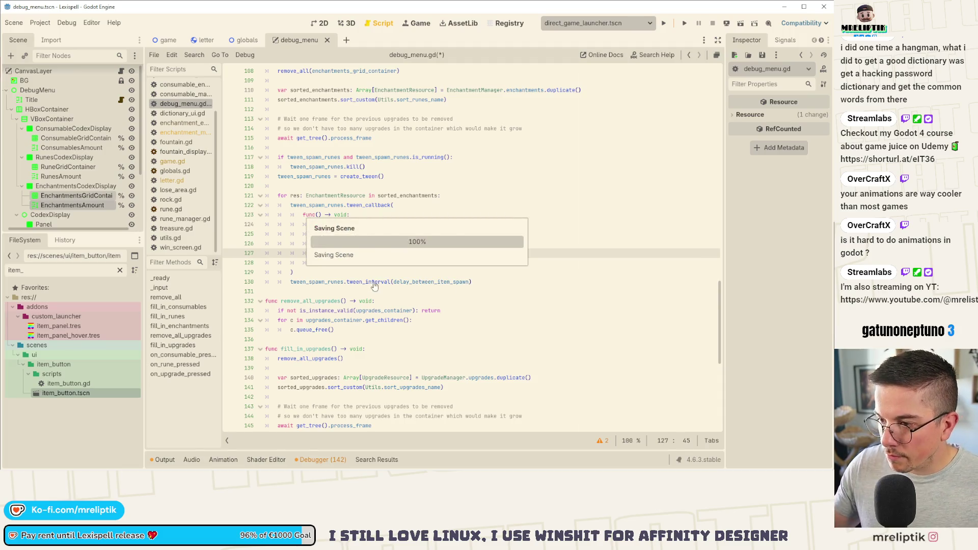
pyautogui.press('Down')
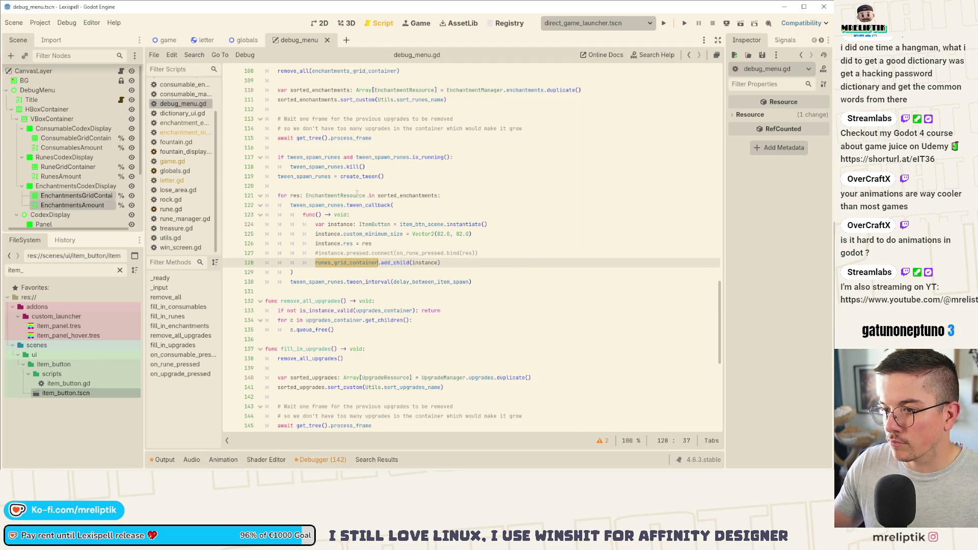
# Step: Replace runes_grid_container on line 128 with enchantments_grid_container and save
pyautogui.doubleClick(387, 196)
pyautogui.scroll(2, 372, 194)
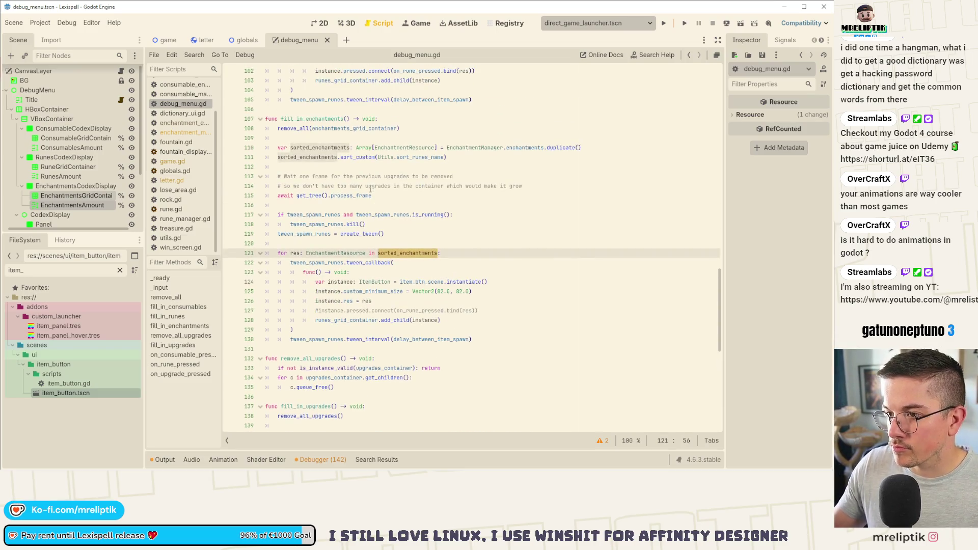
pyautogui.scroll(-1, 376, 228)
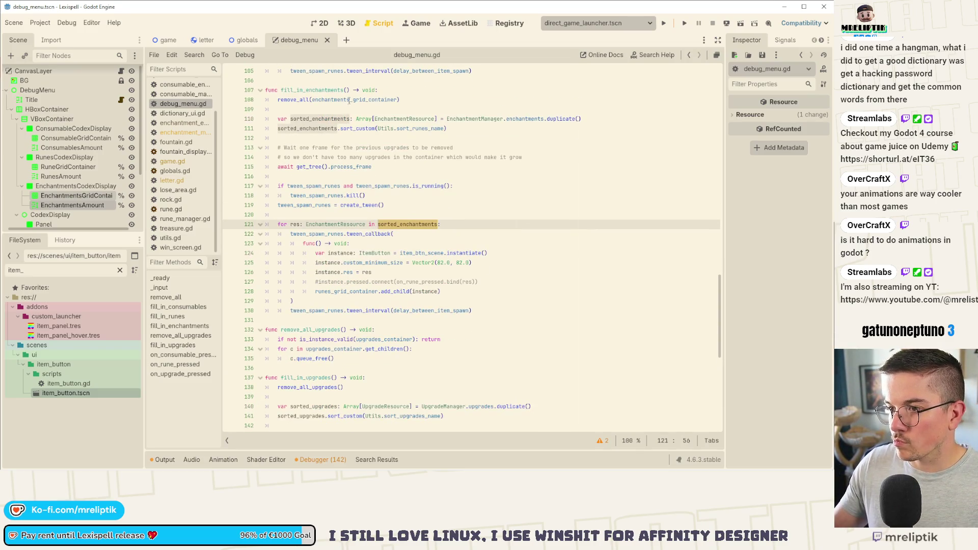
pyautogui.doubleClick(349, 101)
pyautogui.hotkey('ctrl', 'c')
pyautogui.doubleClick(341, 291)
pyautogui.hotkey('ctrl', 'v')
pyautogui.hotkey('ctrl', 's')
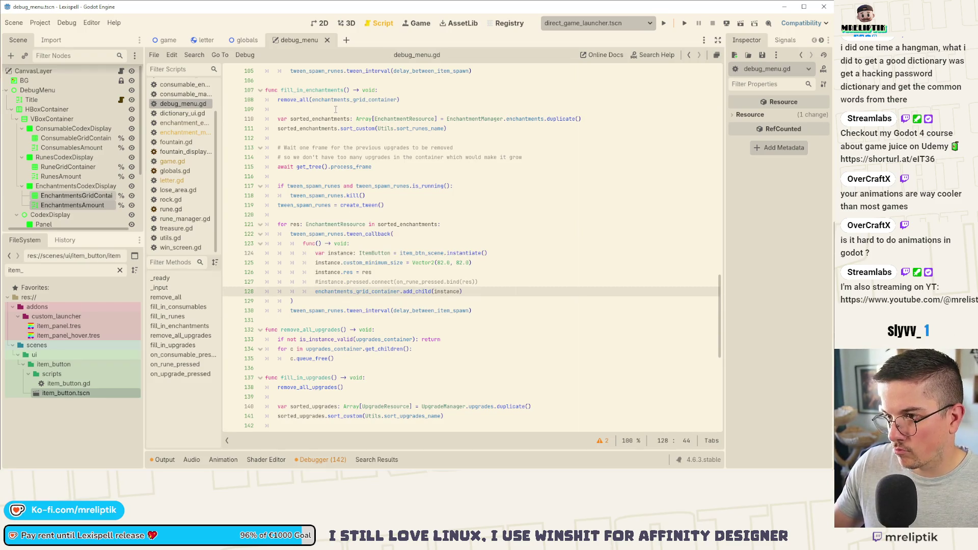
# Step: Review the fill-in function calls in _ready
pyautogui.doubleClick(336, 90)
pyautogui.scroll(14, 346, 236)
pyautogui.scroll(15, 346, 236)
pyautogui.click(344, 243)
# Step: Run Lexispell, enter Chapter 1 and open the in-game debug menu with F1
pyautogui.click(663, 23)
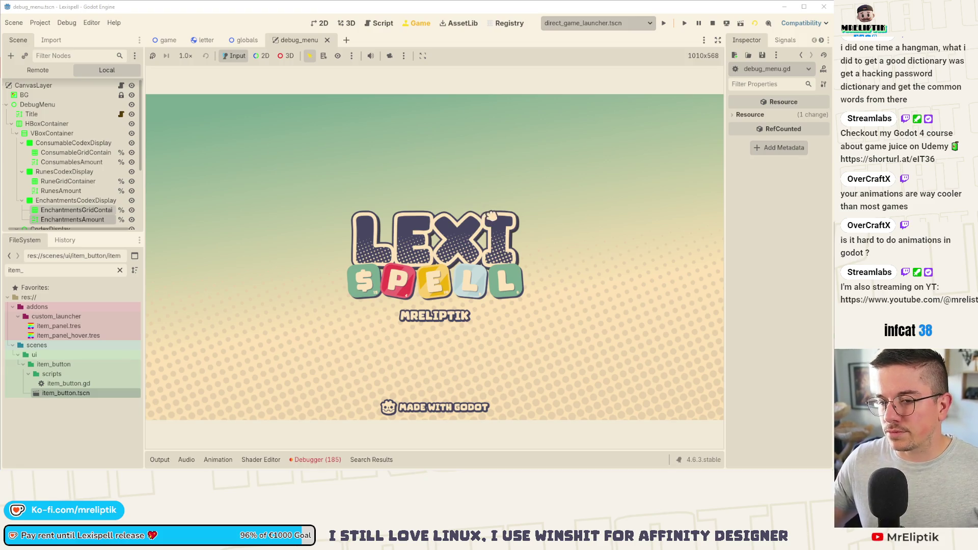
pyautogui.click(495, 222)
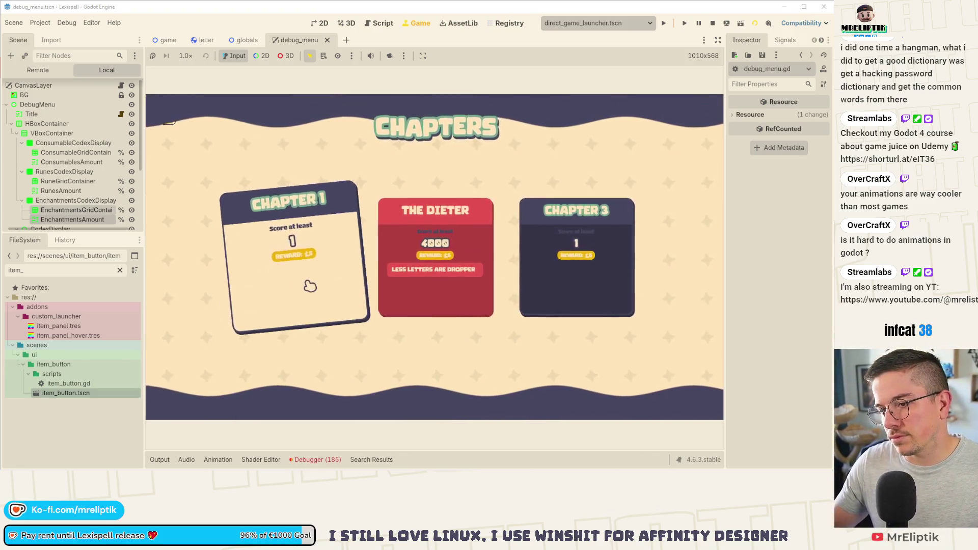
pyautogui.click(310, 283)
pyautogui.press('F1')
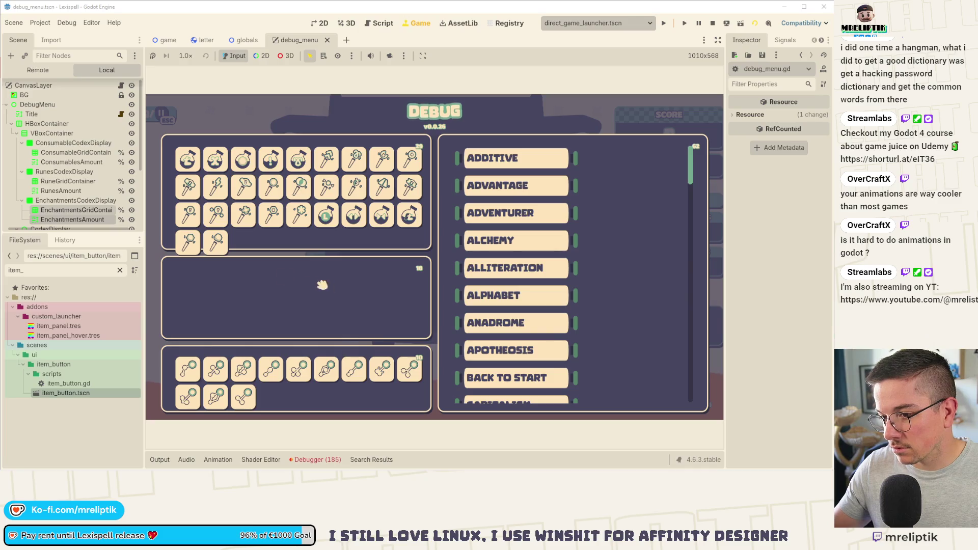
# Step: Inspect the Debugger's runtime errors and jump to the failing sort_runes_name line
pyautogui.click(311, 460)
pyautogui.click(219, 351)
pyautogui.scroll(-10, 364, 409)
pyautogui.scroll(5, 364, 409)
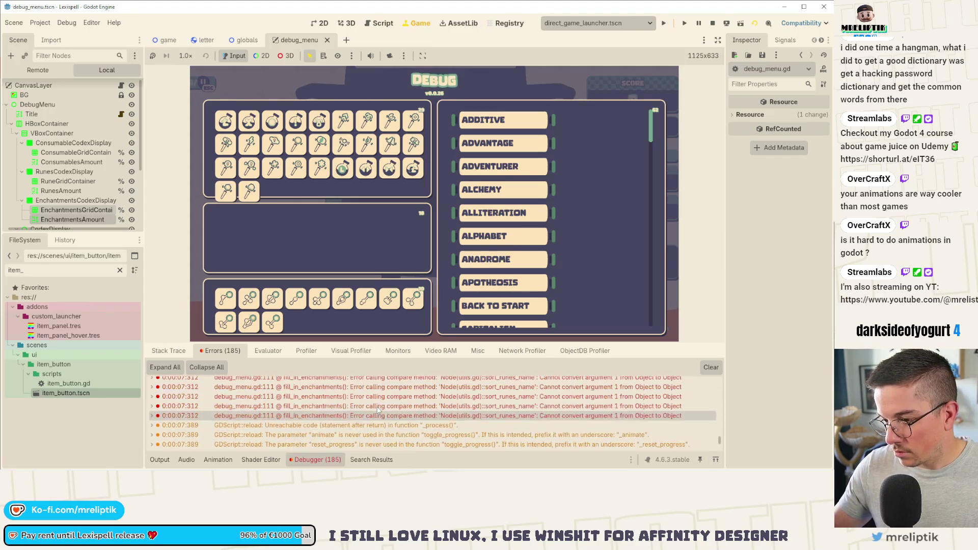
pyautogui.doubleClick(385, 399)
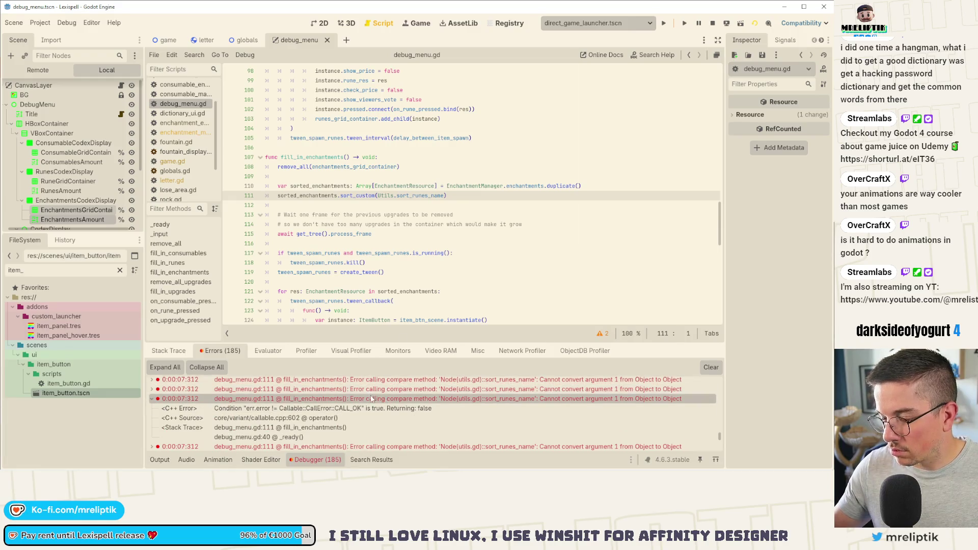
# Step: Replace the sort_runes_name call on line 111 with an enchantment sorter and save
pyautogui.doubleClick(417, 197)
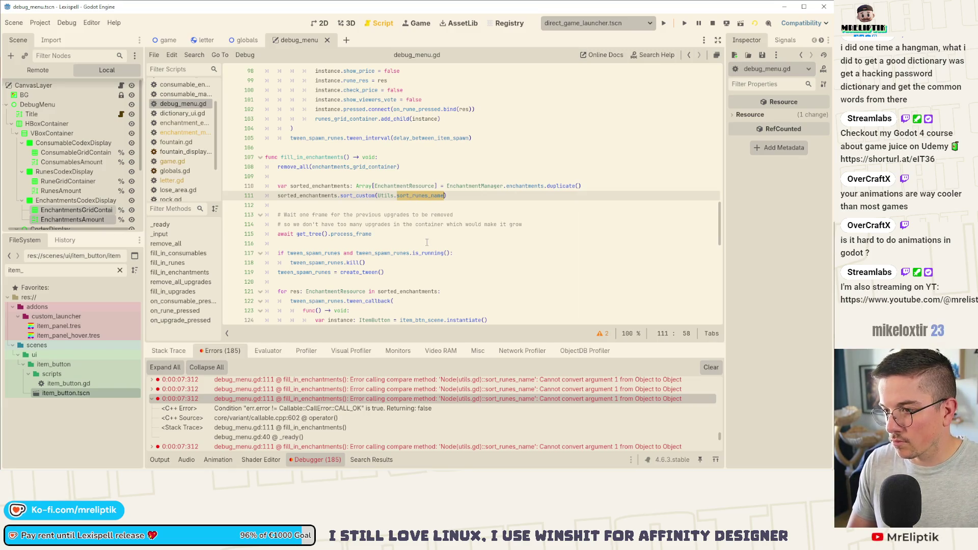
pyautogui.write('sort')
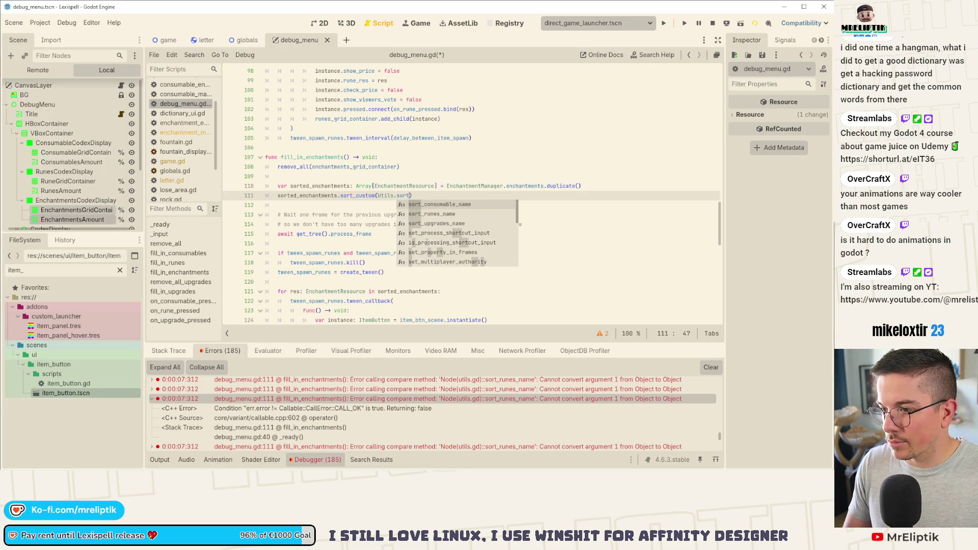
pyautogui.write('_enchantment_names')
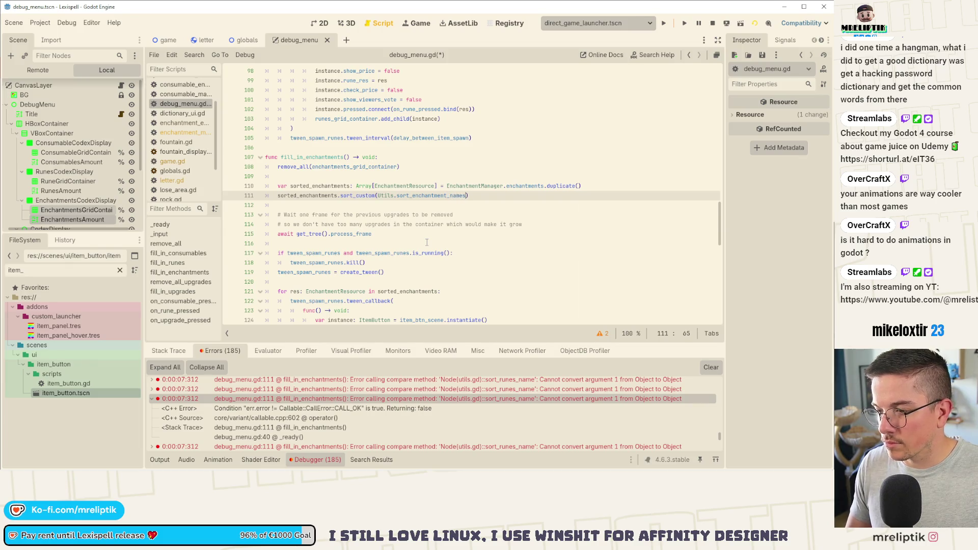
pyautogui.hotkey('ctrl', 's')
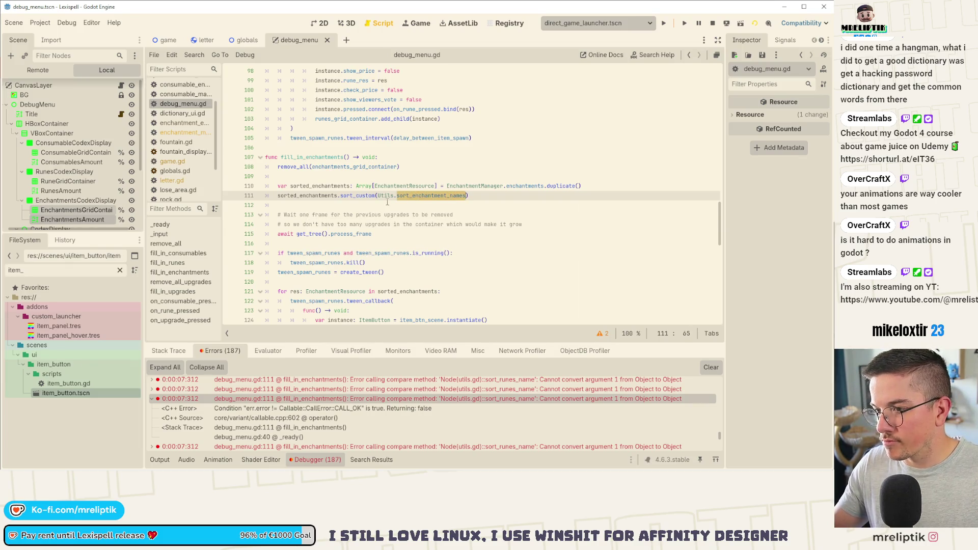
# Step: In utils.gd, duplicate the sort_runes_name header as sort_enchantment_name
pyautogui.keyDown('ctrl'); pyautogui.click(387, 202); pyautogui.keyUp('ctrl')
pyautogui.hotkey('ctrl', 'f')
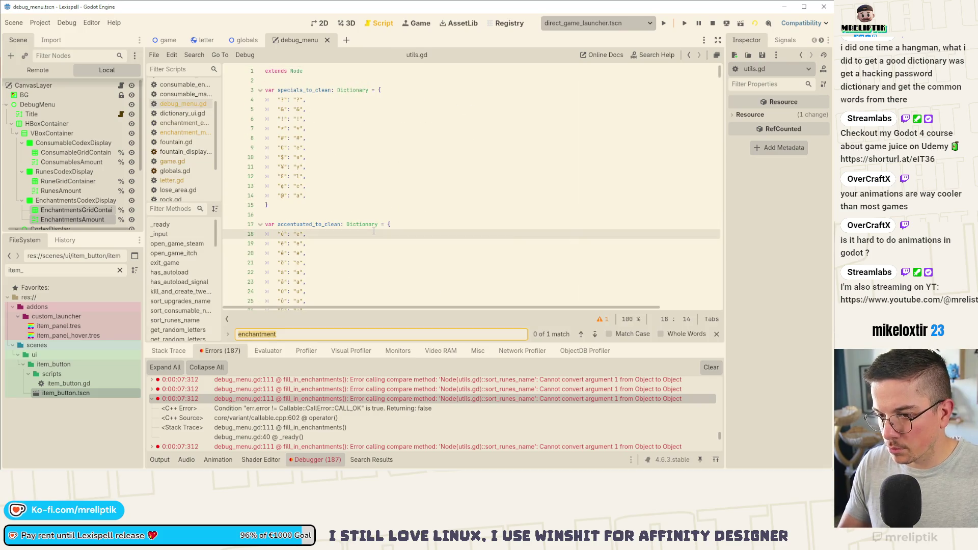
pyautogui.click(175, 319)
pyautogui.click(365, 205)
pyautogui.hotkey('ctrl', 'v')
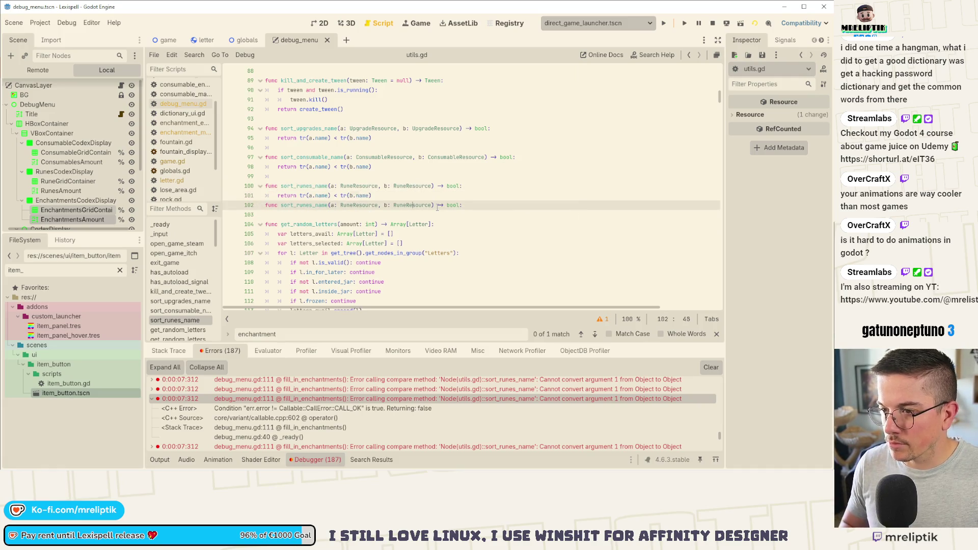
pyautogui.press('Home')
pyautogui.press('Return')
pyautogui.hotkey('ctrl', 'Right')
pyautogui.hotkey('ctrl', 'shift', 'Right')
pyautogui.write('sort_enchantment_names')
pyautogui.press('BackSpace')
pyautogui.hotkey('ctrl', 's')
# Step: Type both parameters as EnchantmentResource, add the name-comparison return line, and save utils.gd
pyautogui.doubleClick(377, 214)
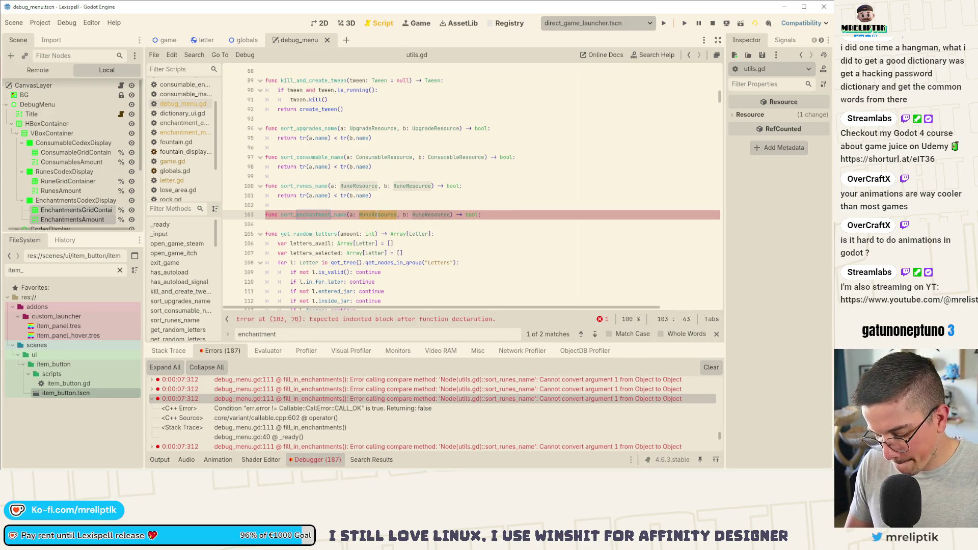
pyautogui.write('Enchant')
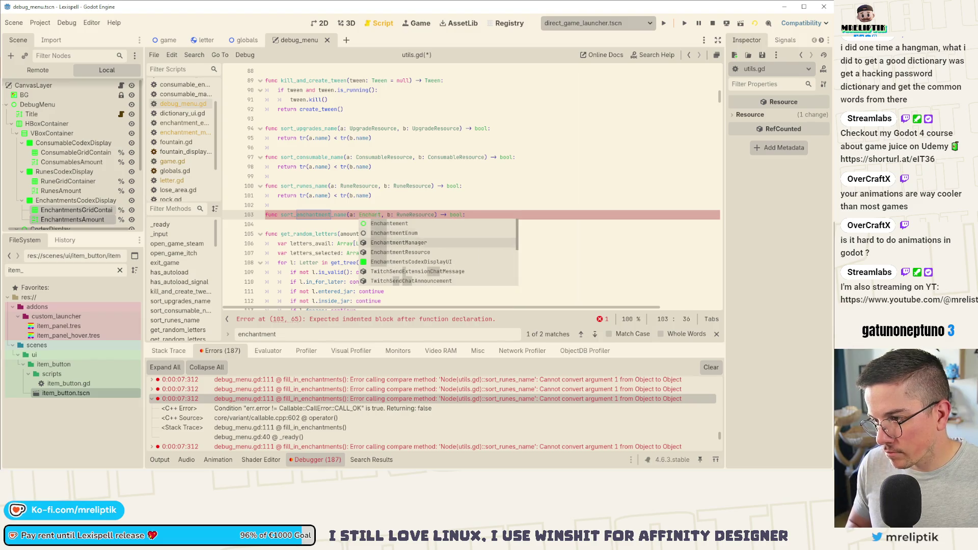
pyautogui.press('Down')
pyautogui.press('Return')
pyautogui.press('Right')
pyautogui.press('Right')
pyautogui.press('Right')
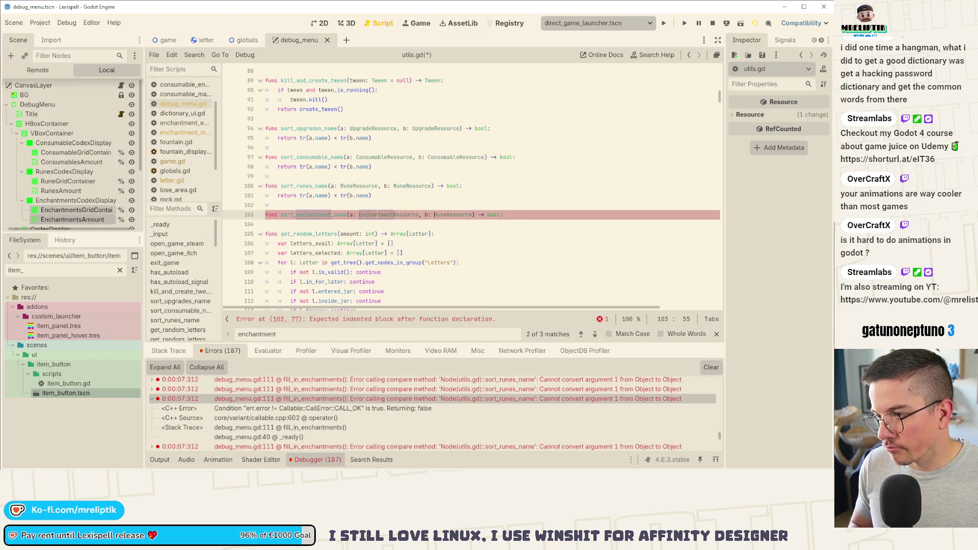
pyautogui.hotkey('ctrl', 'shift', 'Right')
pyautogui.write('Ench')
pyautogui.press('Return')
pyautogui.press('End')
pyautogui.press('Return')
pyautogui.hotkey('ctrl', 'v')
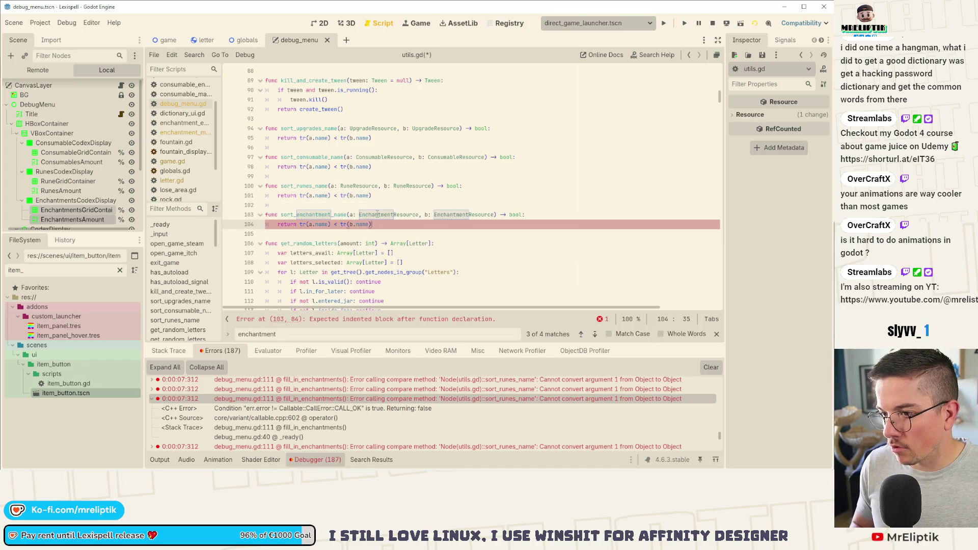
pyautogui.hotkey('ctrl', 's')
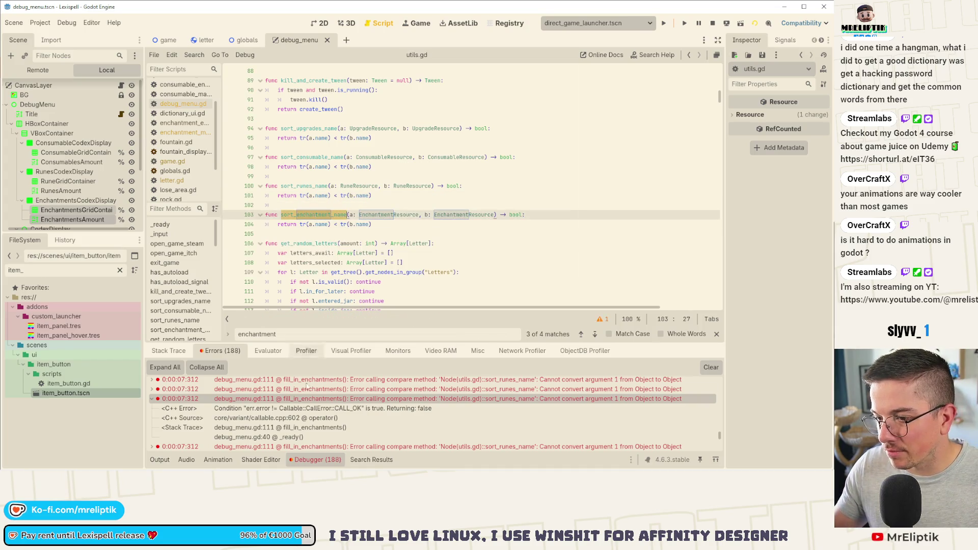
pyautogui.doubleClick(299, 401)
# Step: Change the line 111 call from sort_enchantment_names to sort_enchantment_name and save
pyautogui.hotkey('ctrl', 's')
pyautogui.press('End')
pyautogui.press('Left')
pyautogui.press('BackSpace')
pyautogui.scroll(4, 412, 189)
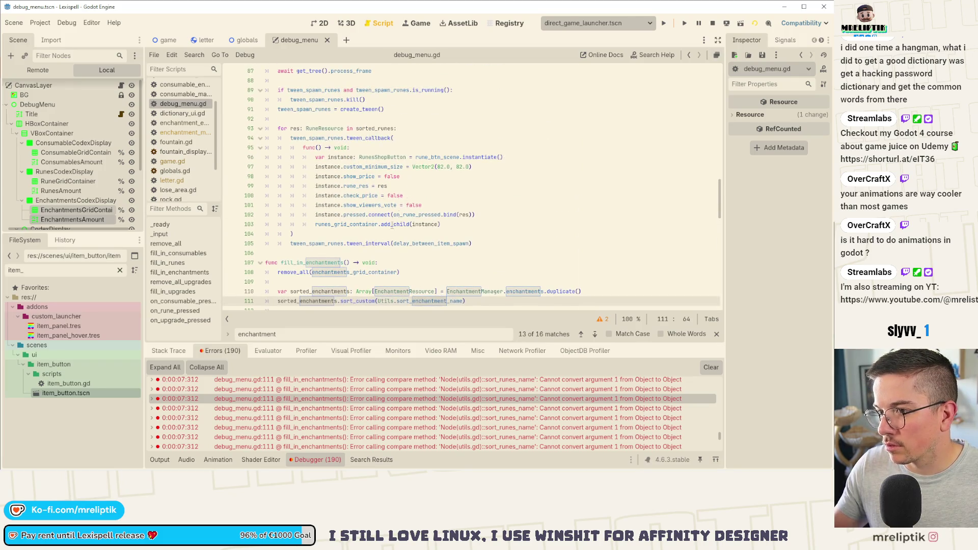
# Step: Compare fill_in_enchantments with fill_in_consumables and its consumable_grid_container
pyautogui.doubleClick(349, 272)
pyautogui.click(317, 263)
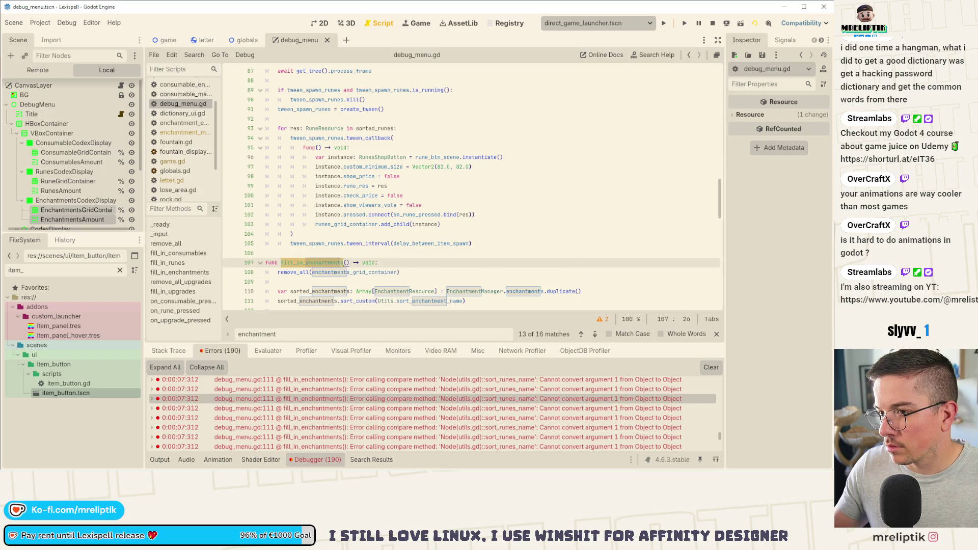
pyautogui.scroll(20, 369, 256)
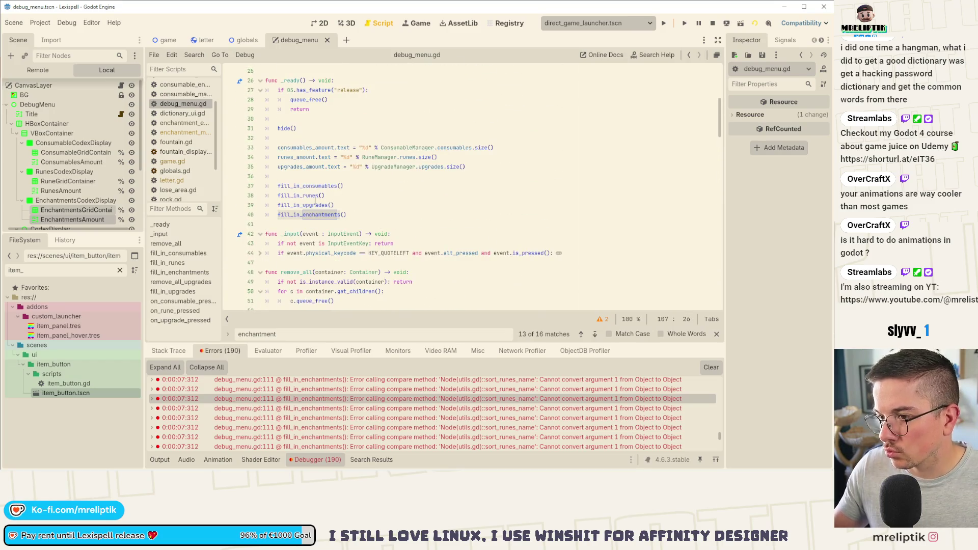
pyautogui.keyDown('ctrl'); pyautogui.click(321, 186); pyautogui.keyUp('ctrl')
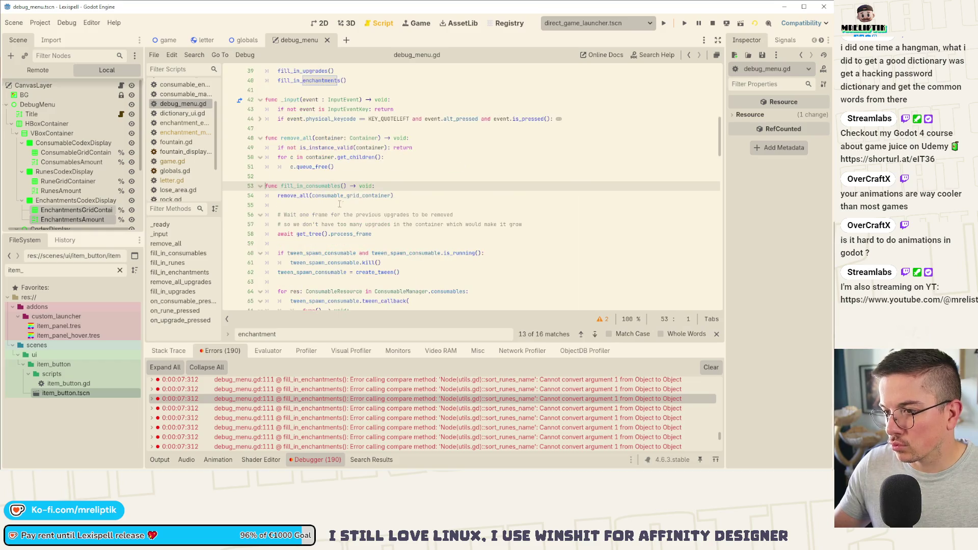
pyautogui.doubleClick(319, 185)
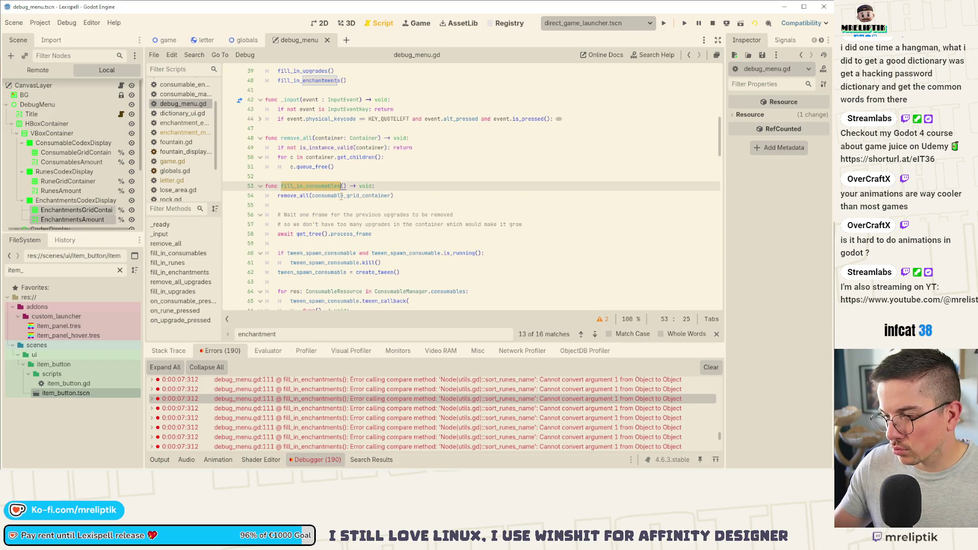
pyautogui.doubleClick(340, 195)
pyautogui.scroll(-4, 340, 196)
pyautogui.scroll(-3, 341, 219)
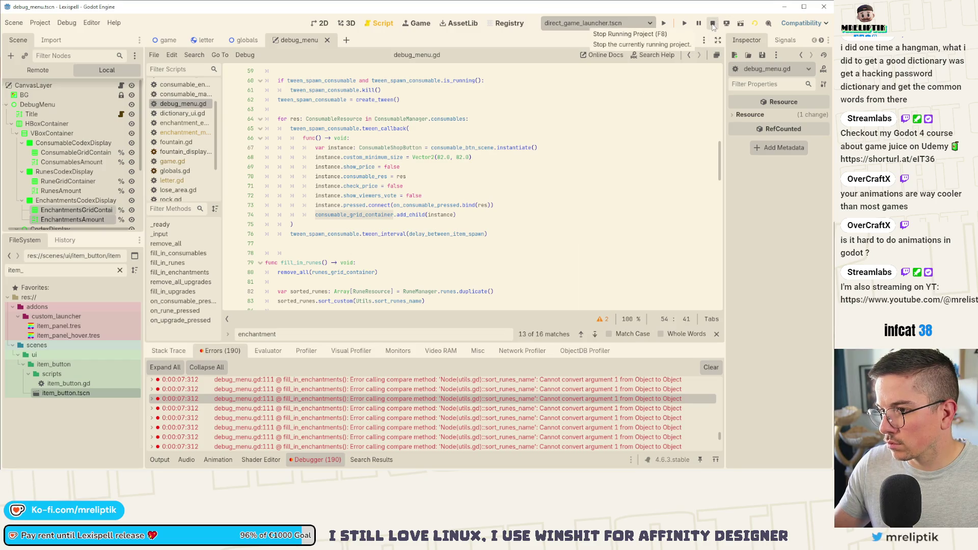
# Step: Restart Lexispell, check the Chapter 1 debug menu, then select RuneGridContainer in the 2D editor
pyautogui.click(712, 24)
pyautogui.click(663, 23)
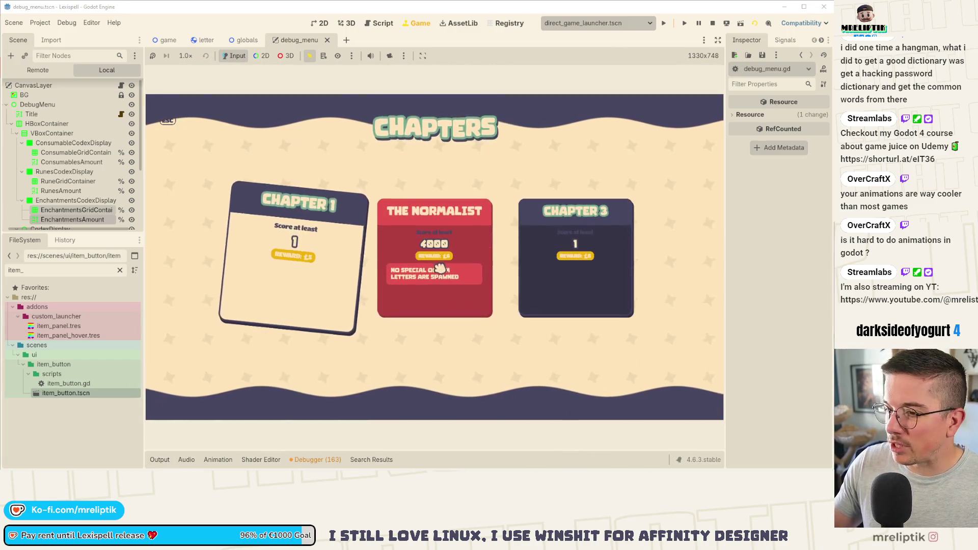
pyautogui.click(290, 298)
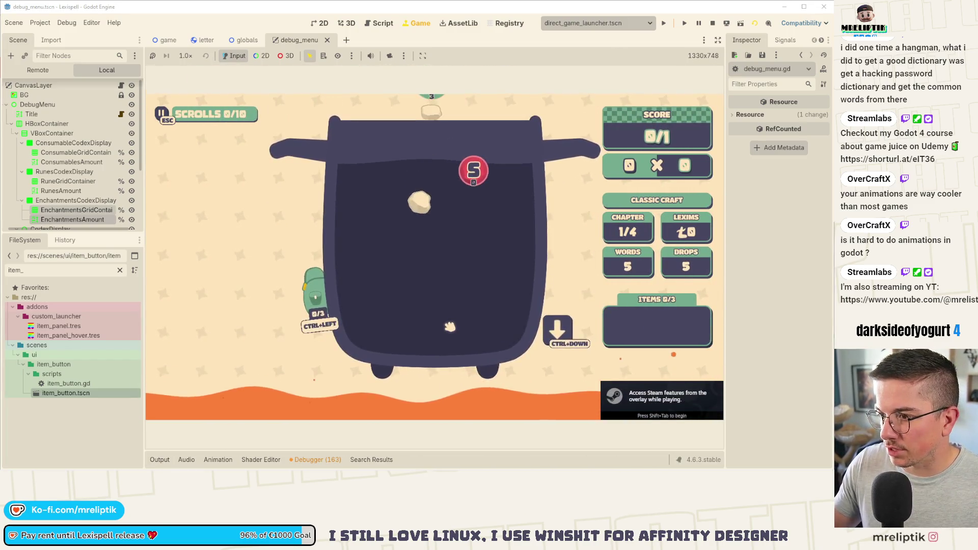
pyautogui.press('F1')
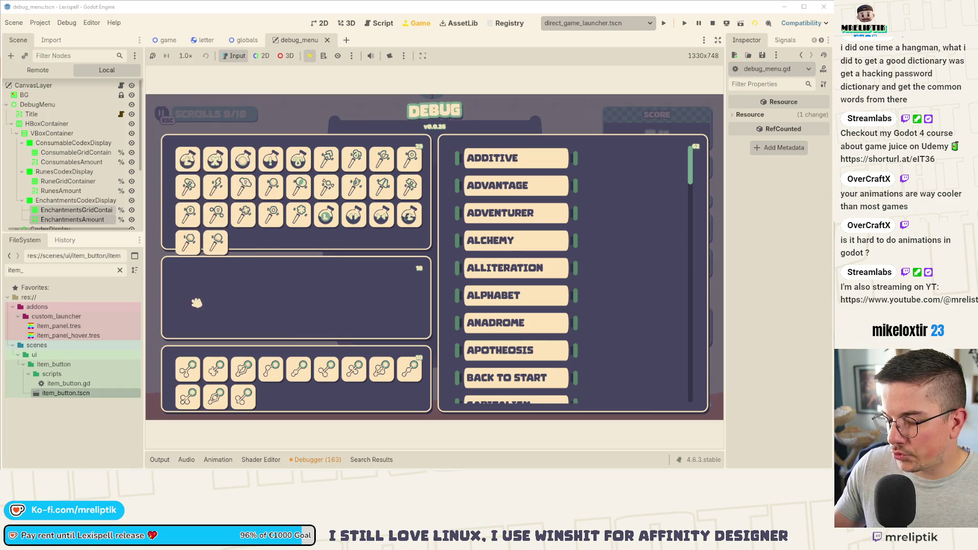
pyautogui.click(263, 301)
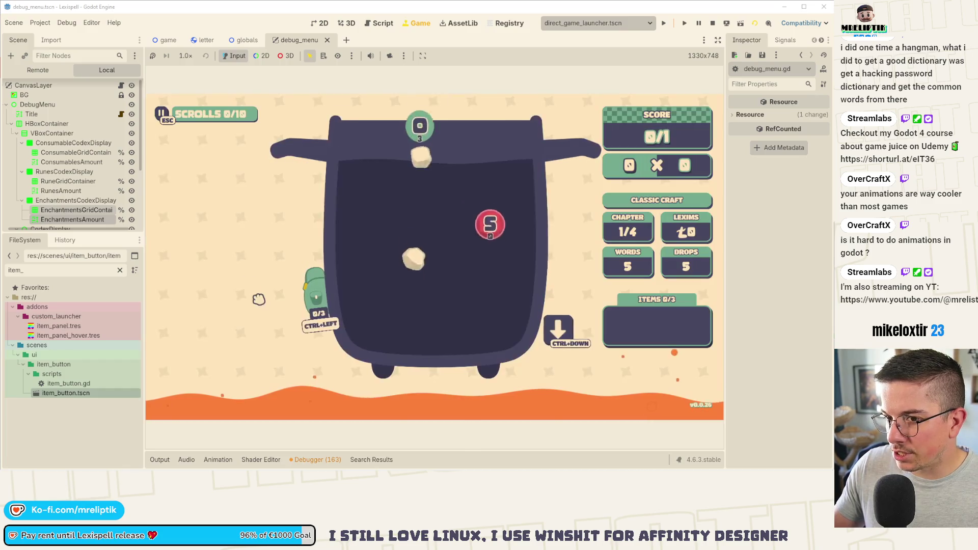
pyautogui.click(68, 181)
pyautogui.hotkey('ctrl', 'F1')
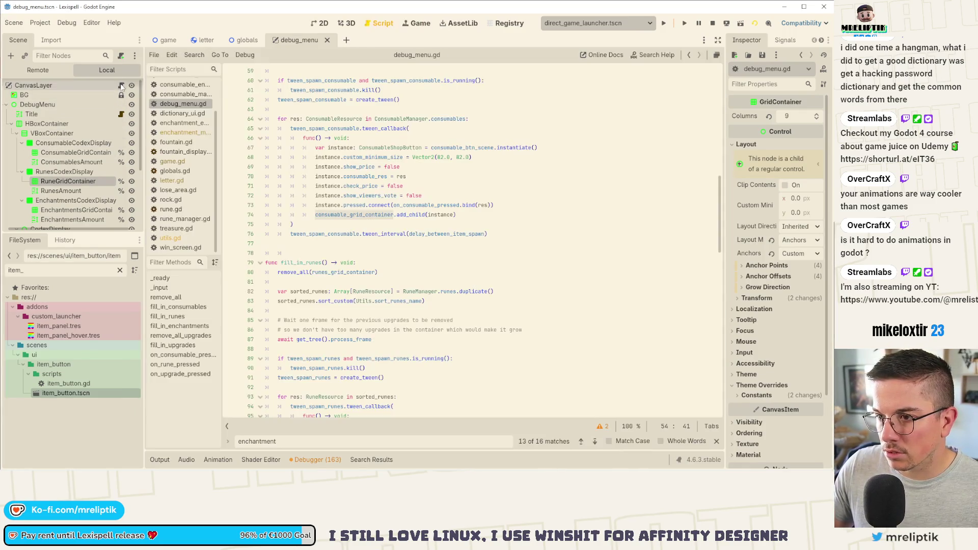
# Step: Open debug_menu.gd and review how fill_in_runes and fill_in_enchantments use their grid containers
pyautogui.click(120, 85)
pyautogui.scroll(-2, 379, 253)
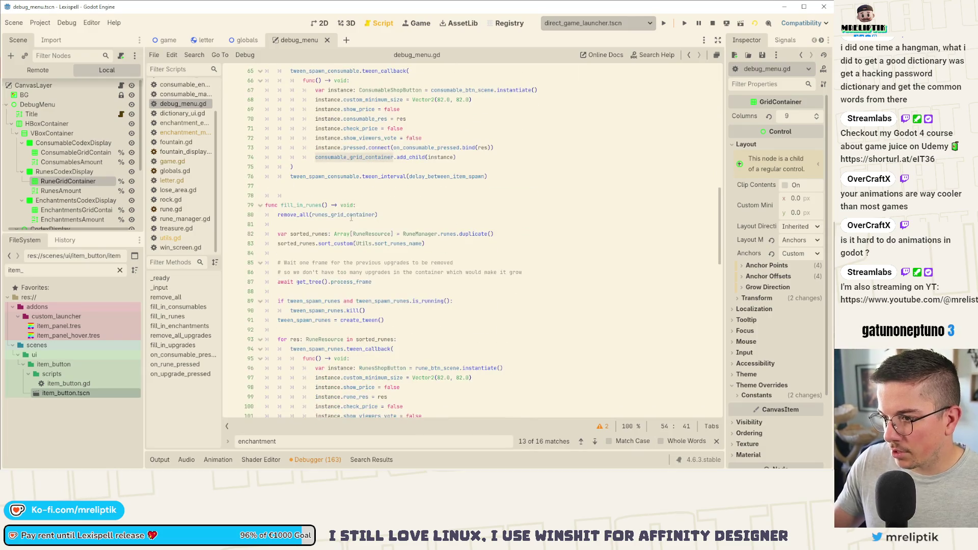
pyautogui.doubleClick(353, 215)
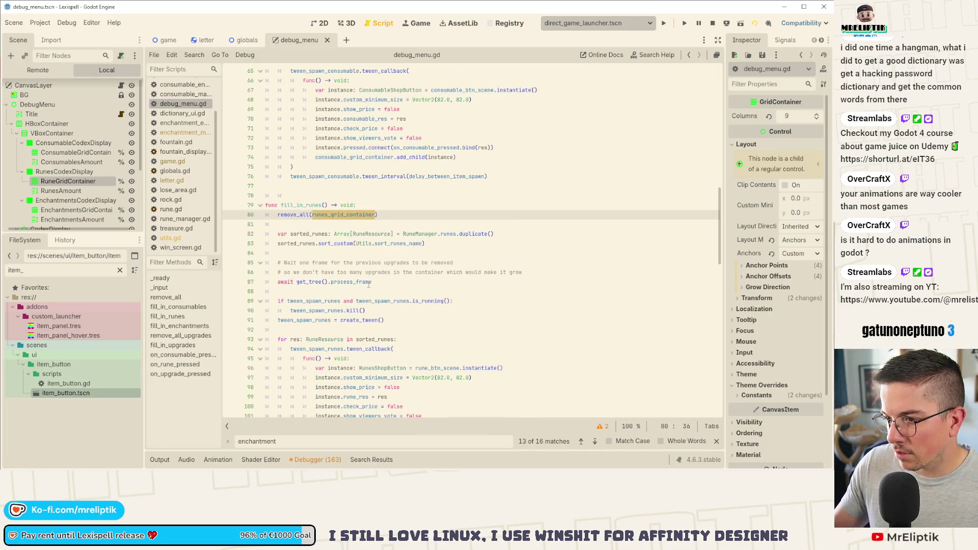
pyautogui.scroll(5, 372, 291)
pyautogui.scroll(-10, 370, 293)
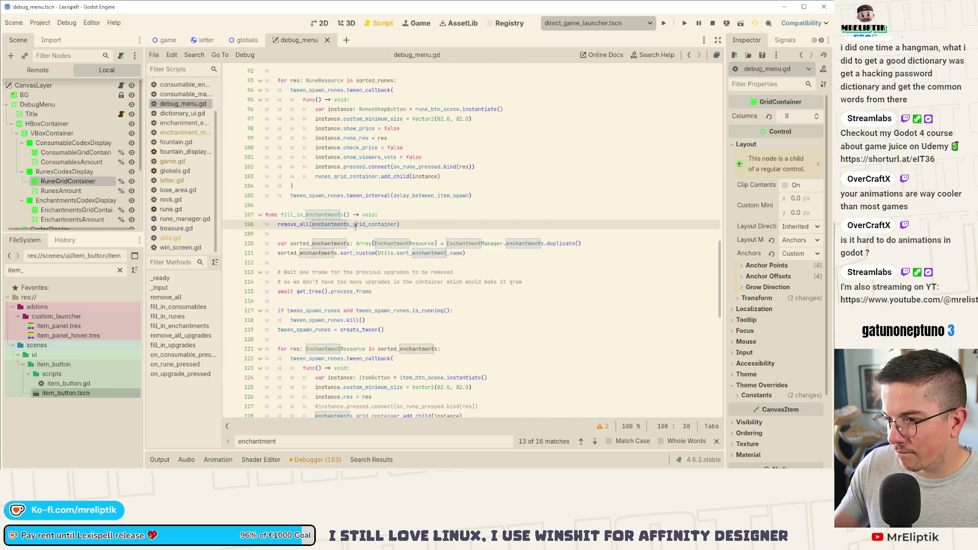
pyautogui.tripleClick(355, 225)
pyautogui.click(397, 224)
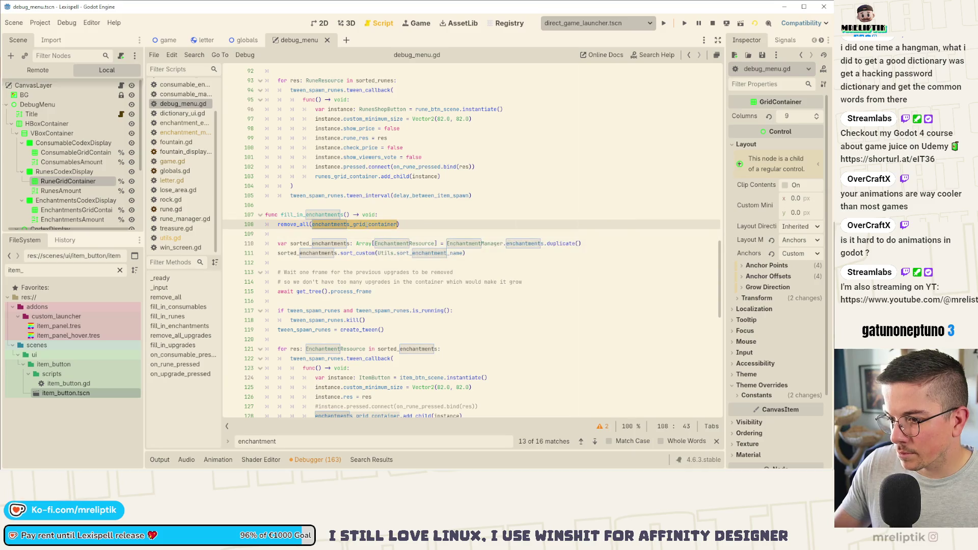
pyautogui.scroll(-2, 415, 309)
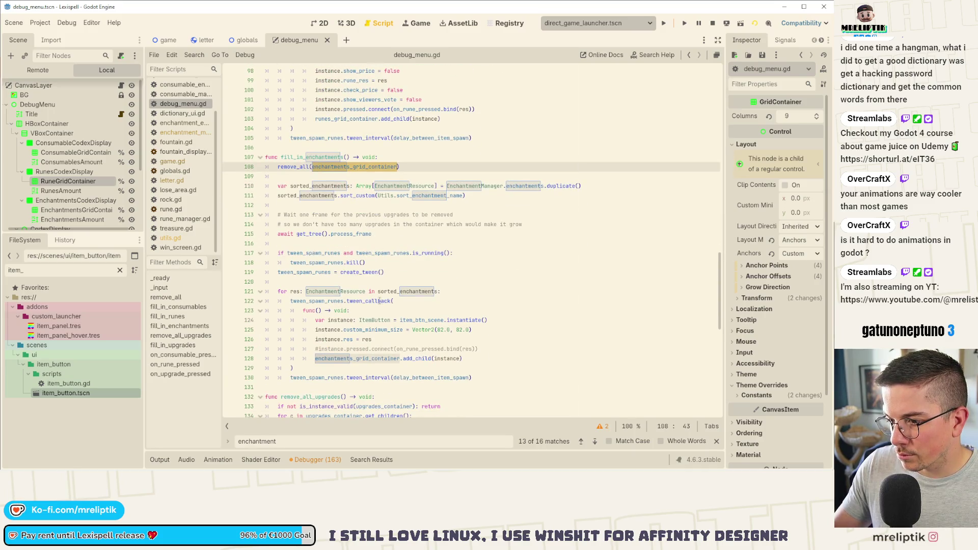
pyautogui.doubleClick(332, 359)
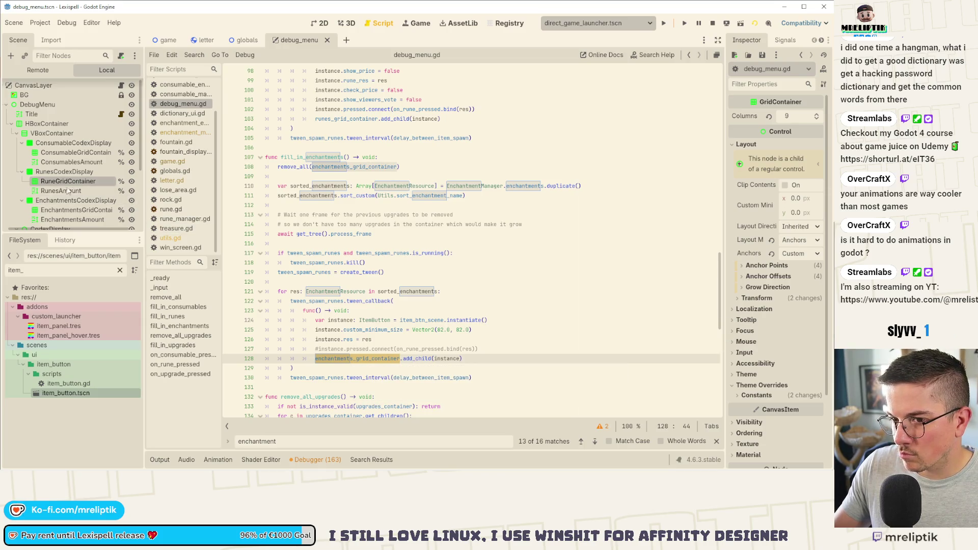
# Step: Inspect the EnchantmentsAmount label node in the debug menu scene
pyautogui.click(80, 220)
pyautogui.scroll(5, 297, 222)
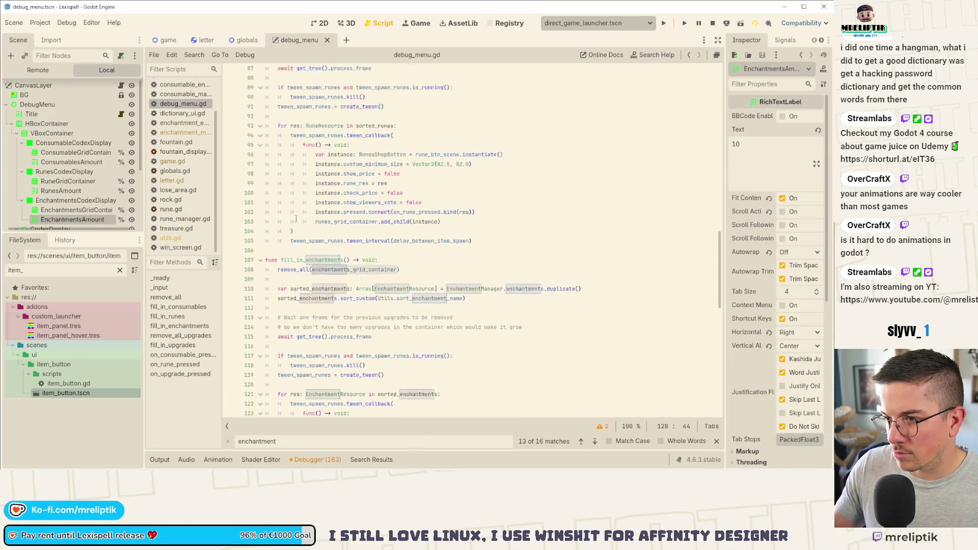
pyautogui.scroll(-7, 297, 222)
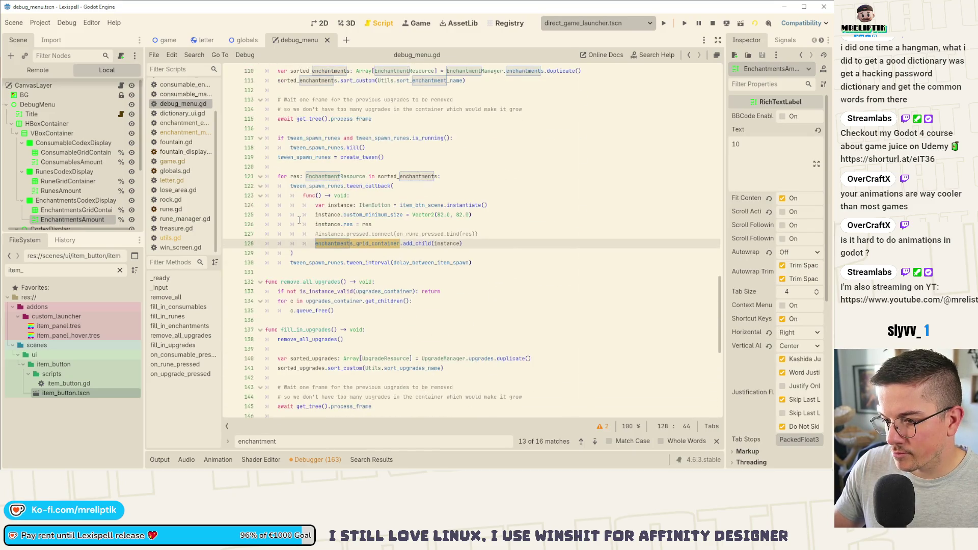
pyautogui.scroll(20, 304, 221)
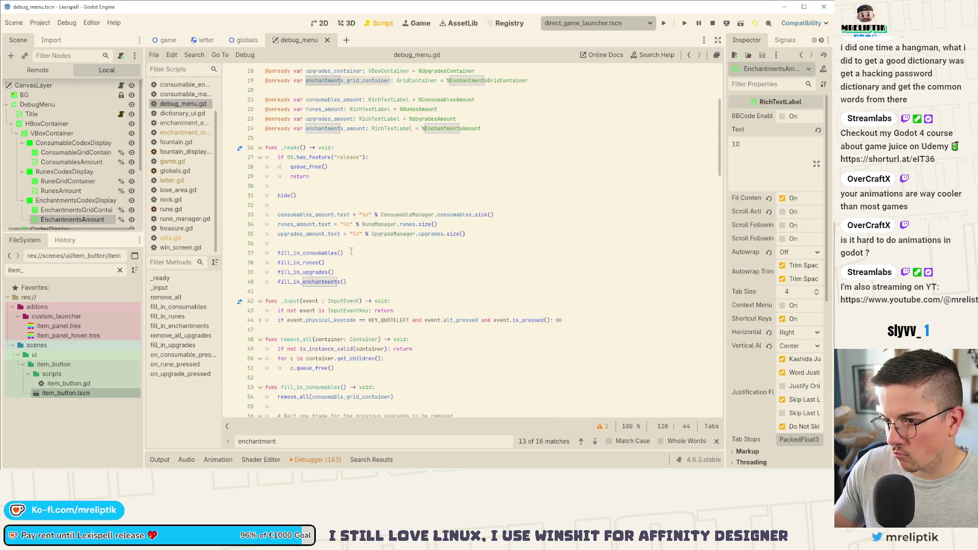
# Step: Duplicate the upgrades count line and rename the copy's label to enchantments_amount
pyautogui.click(300, 234)
pyautogui.press('End')
pyautogui.hotkey('ctrl', 'd')
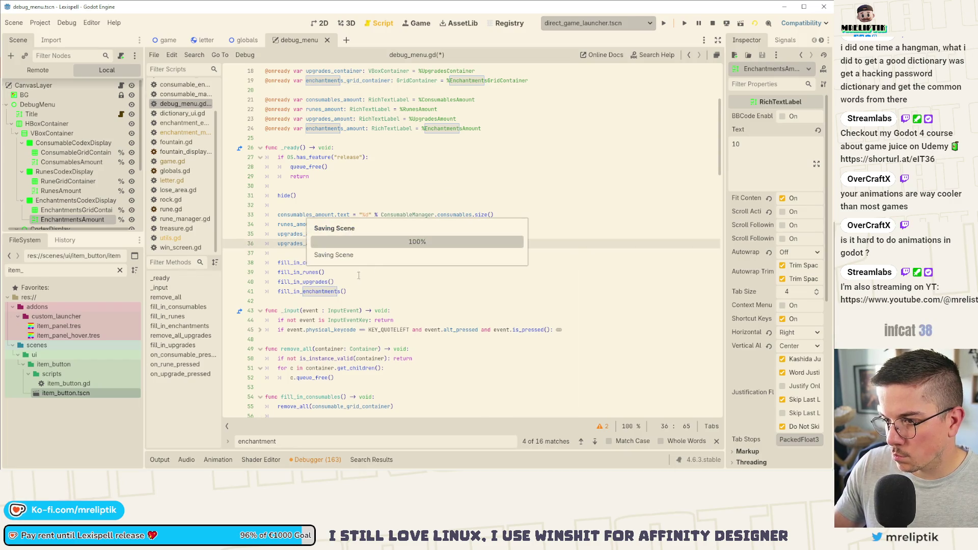
pyautogui.doubleClick(300, 244)
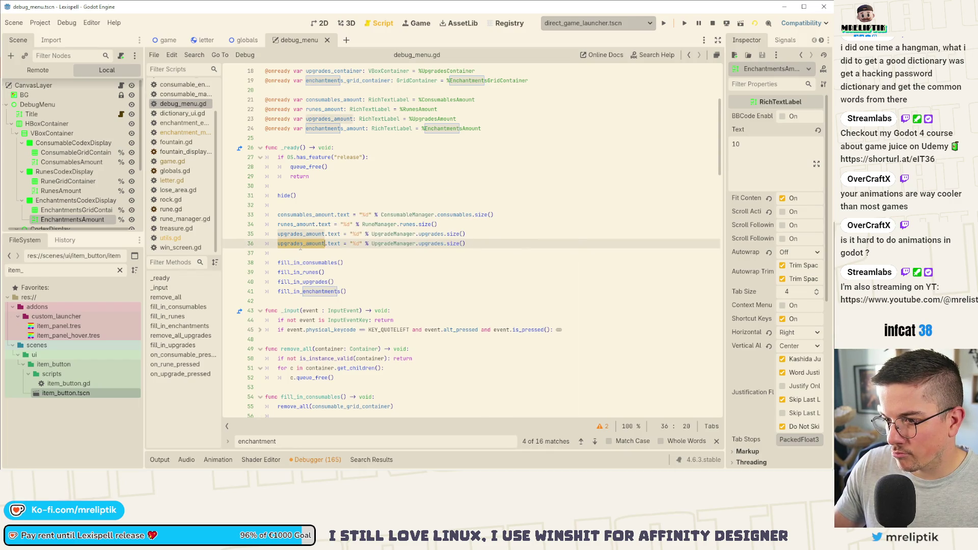
pyautogui.doubleClick(333, 129)
pyautogui.hotkey('ctrl', 'c')
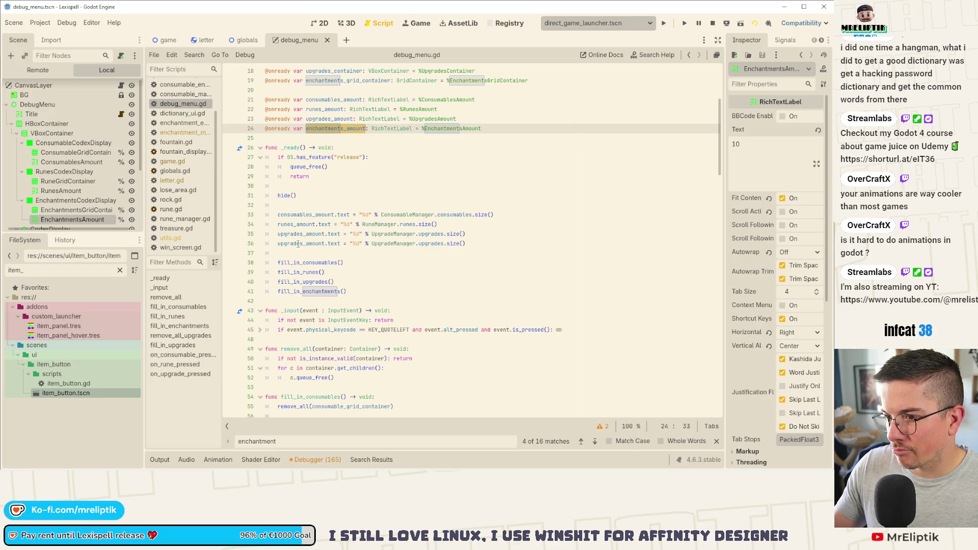
pyautogui.doubleClick(300, 243)
pyautogui.hotkey('ctrl', 'v')
pyautogui.hotkey('ctrl', 's')
# Step: Point the copied line at EnchantmentManager.enchantments.size() and save the script
pyautogui.doubleClick(400, 243)
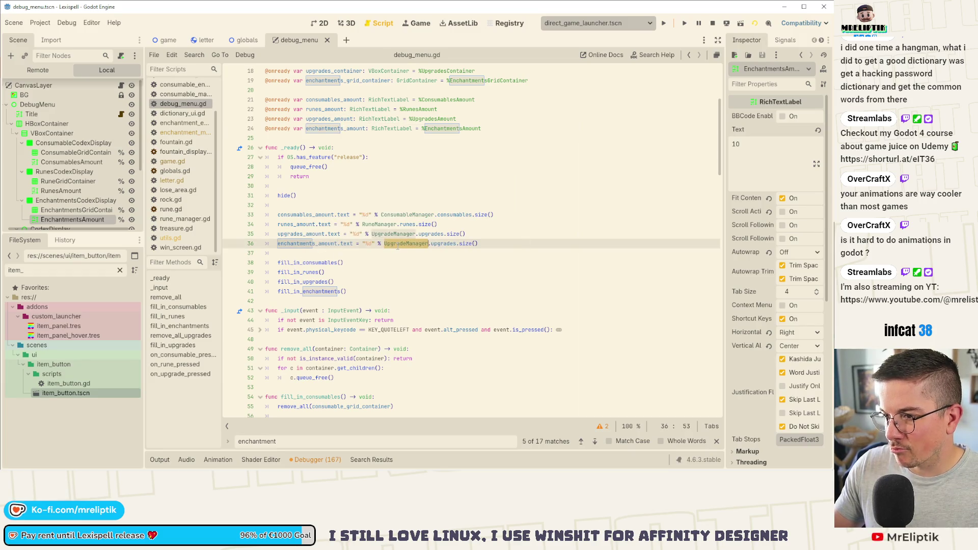
pyautogui.write('Enchantment')
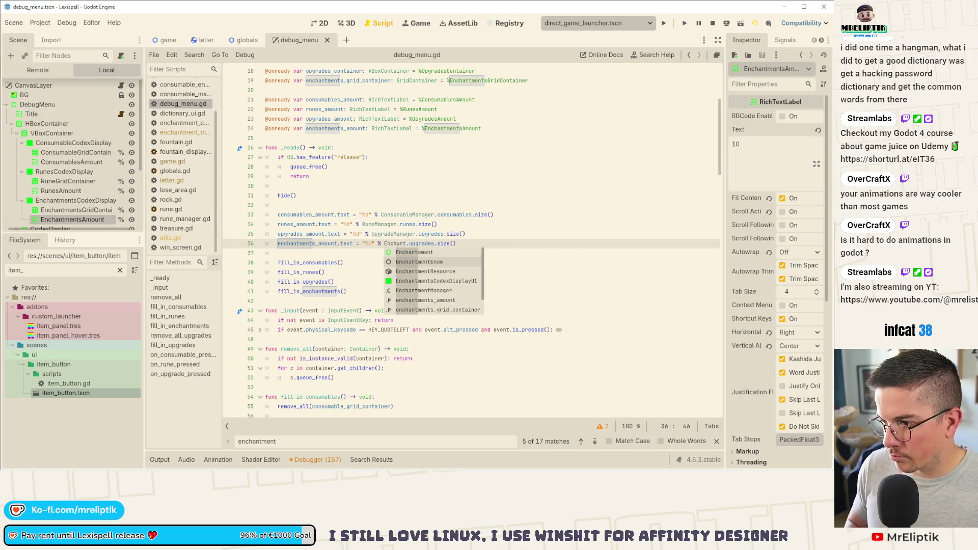
pyautogui.write('M')
pyautogui.press('Return')
pyautogui.press('Right')
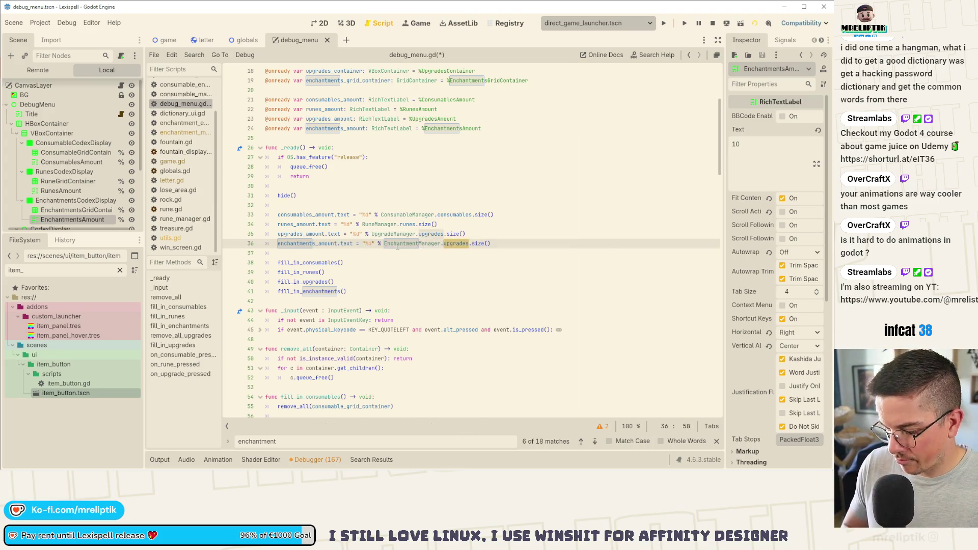
pyautogui.write('enchan')
pyautogui.press('Return')
pyautogui.hotkey('ctrl', 's')
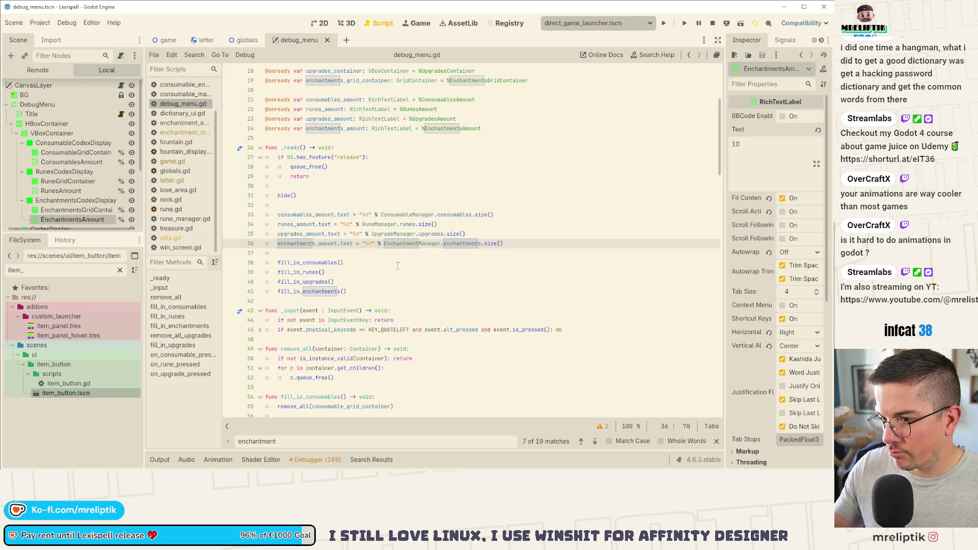
pyautogui.click(347, 290)
pyautogui.click(352, 269)
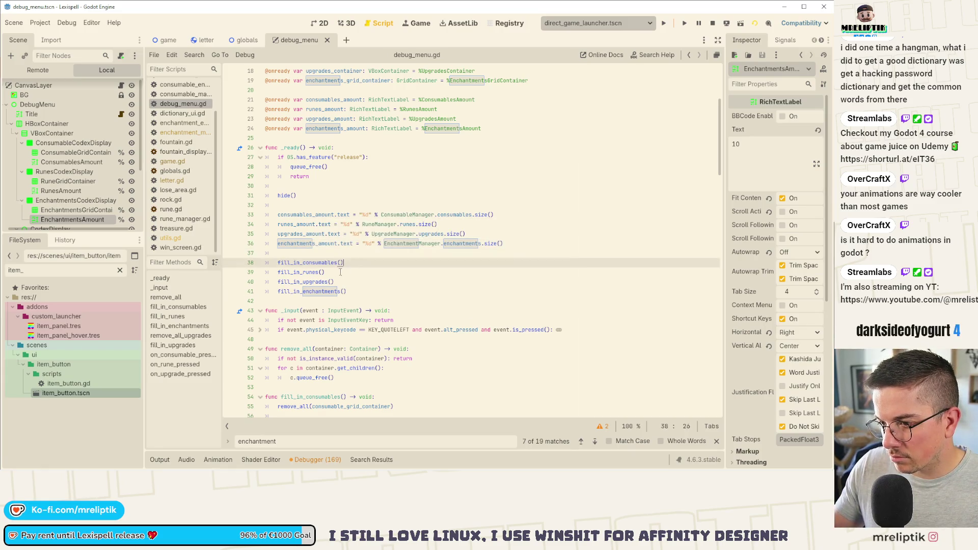
pyautogui.keyDown('ctrl'); pyautogui.click(300, 274); pyautogui.keyUp('ctrl')
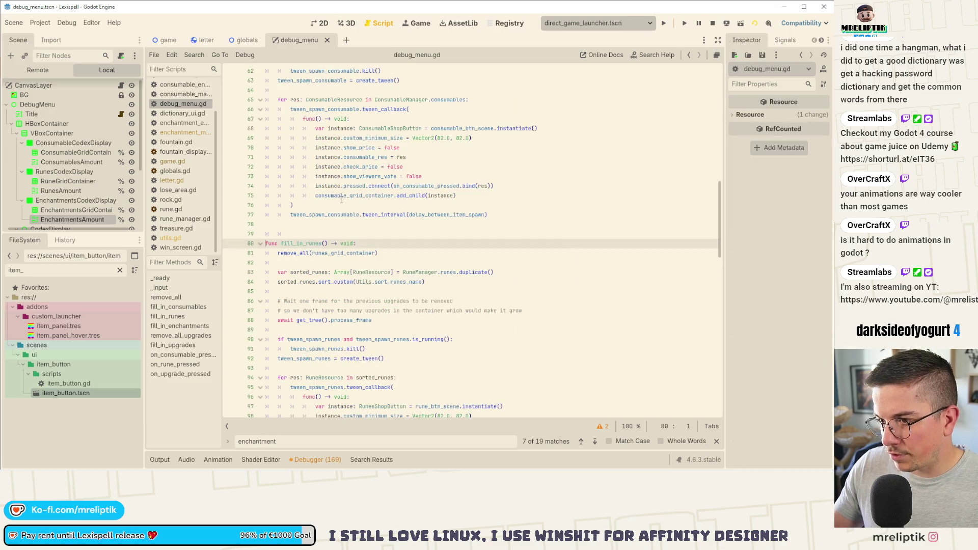
# Step: Review fill_in_runes, its remove_all helper and the sorted_runes and runes_grid_container usages
pyautogui.click(311, 254)
pyautogui.doubleClick(330, 254)
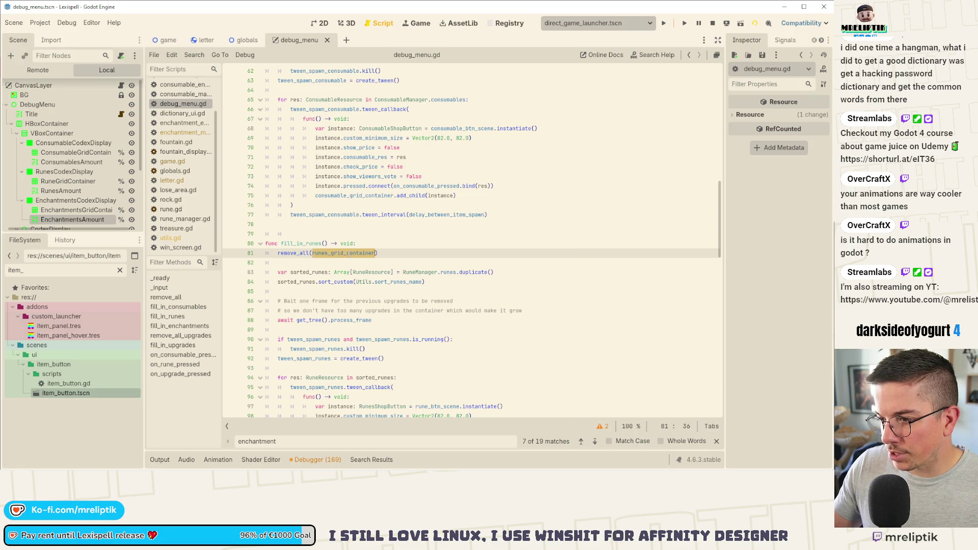
pyautogui.keyDown('ctrl'); pyautogui.click(300, 253); pyautogui.keyUp('ctrl')
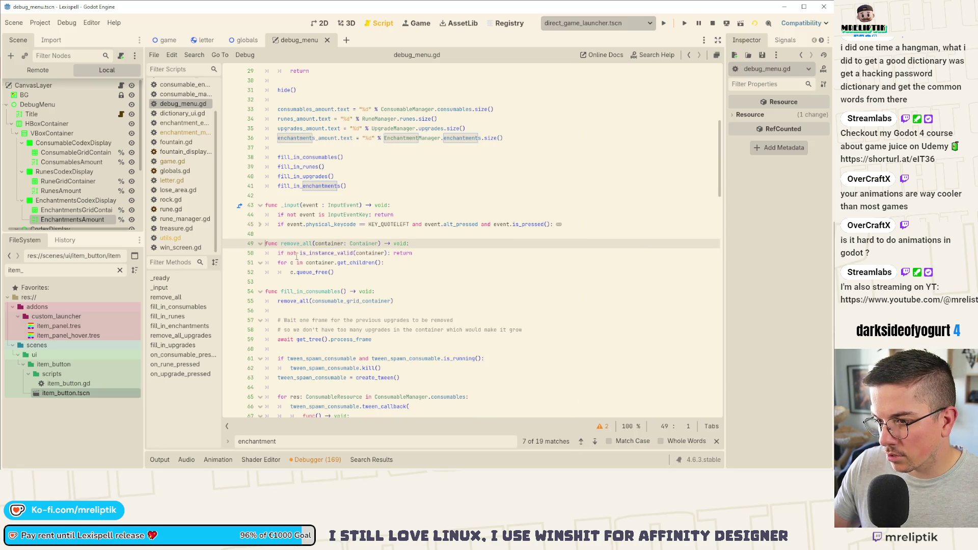
pyautogui.click(385, 252)
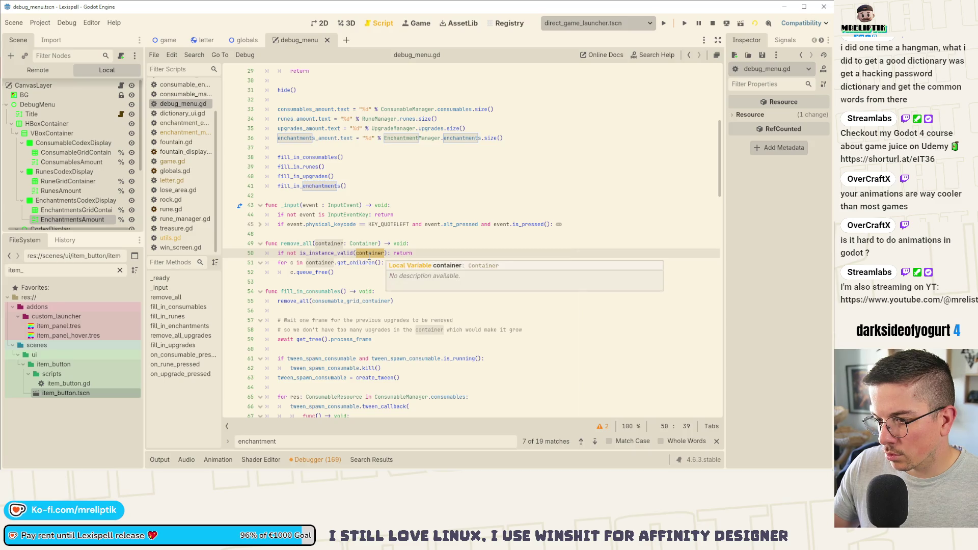
pyautogui.scroll(-10, 376, 324)
pyautogui.doubleClick(316, 254)
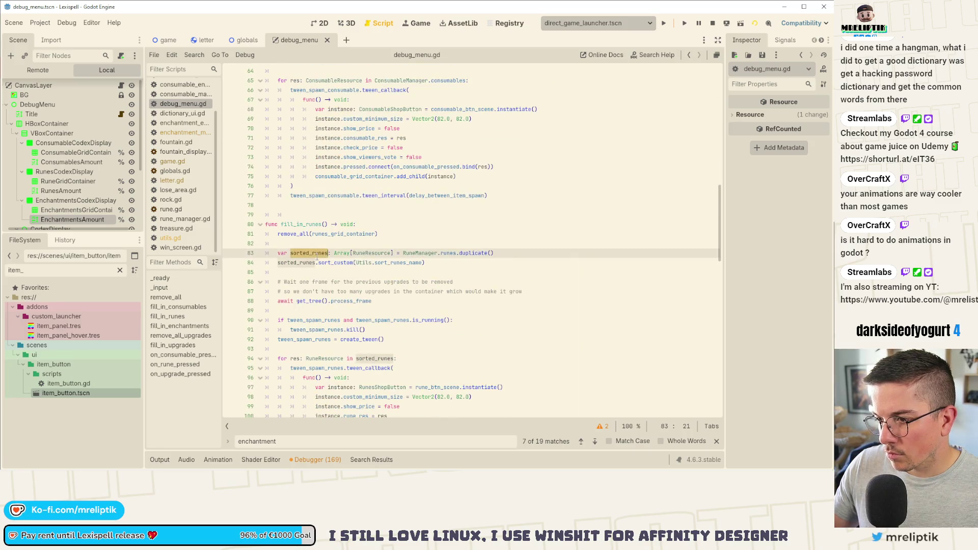
pyautogui.scroll(-4, 413, 260)
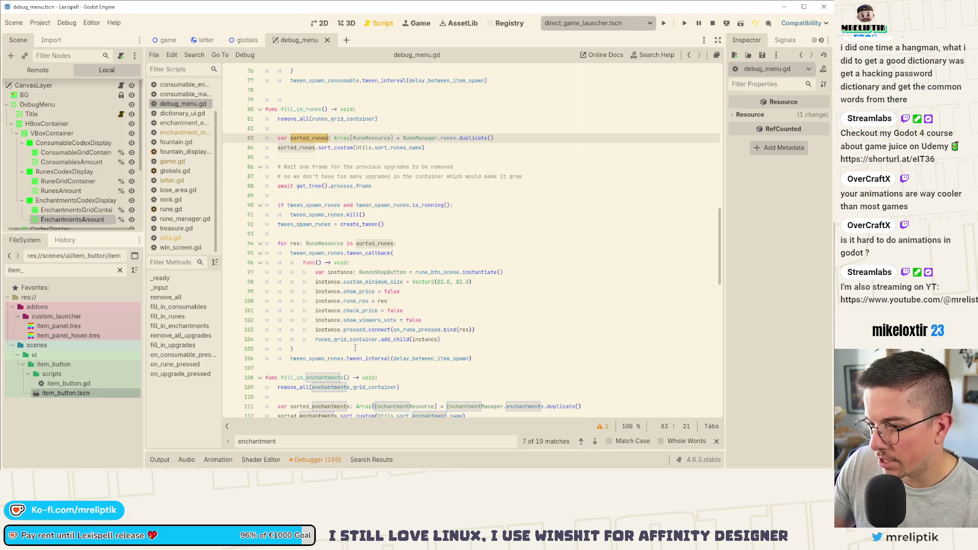
pyautogui.doubleClick(352, 339)
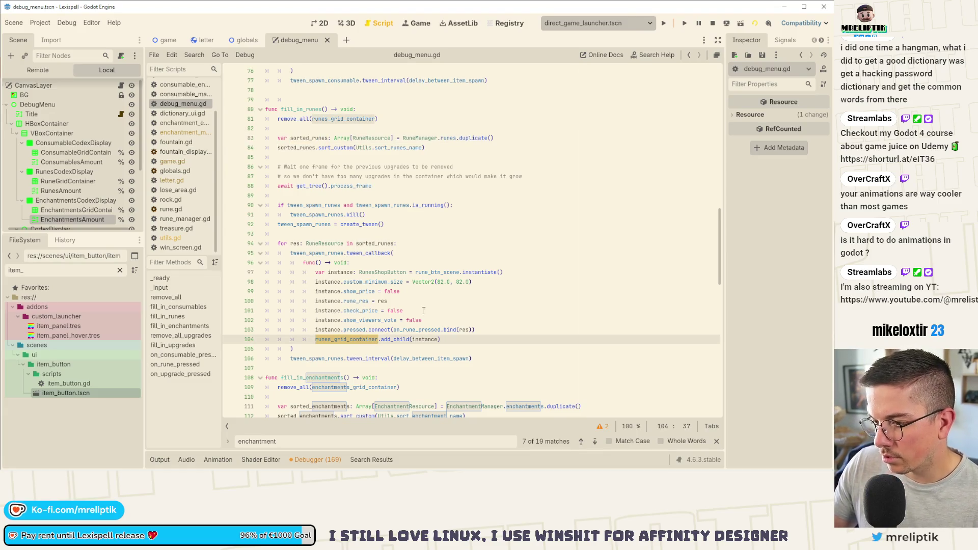
# Step: Inspect the debug menu's CanvasLayer root node and save the scene
pyautogui.click(37, 89)
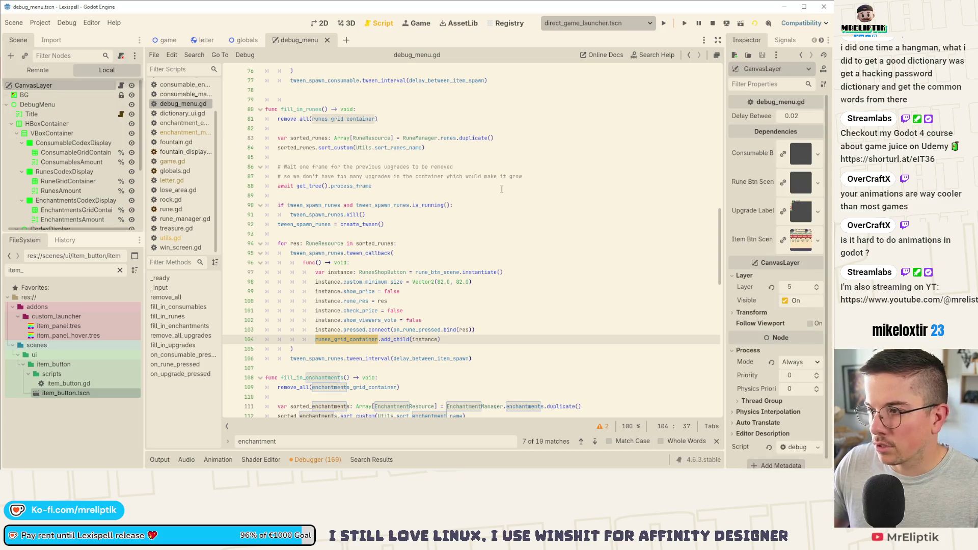
pyautogui.moveTo(723, 221)
pyautogui.mouseDown()
pyautogui.moveTo(699, 221)
pyautogui.moveTo(719, 221)
pyautogui.mouseUp()
pyautogui.click(384, 224)
pyautogui.hotkey('ctrl', 's')
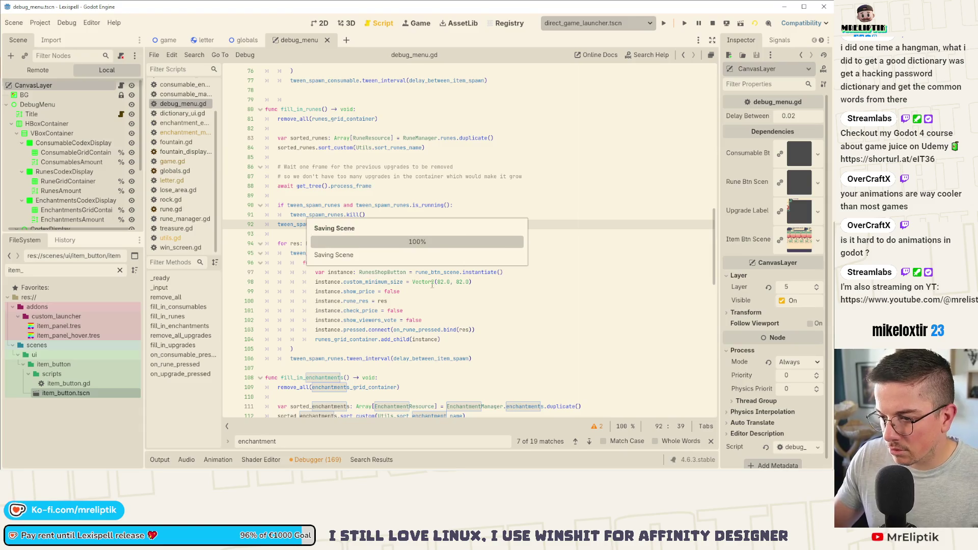
# Step: Review fill_in_enchantments: its grid container, EnchantmentManager, sorted_enchantments and the runes tween it reuses
pyautogui.scroll(-3, 405, 315)
pyautogui.scroll(-2, 405, 316)
pyautogui.doubleClick(331, 243)
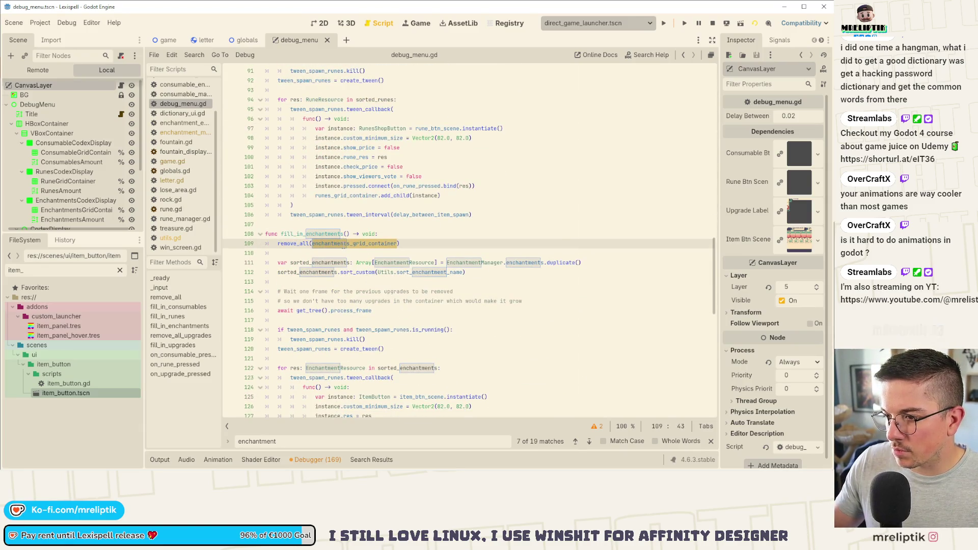
pyautogui.click(321, 263)
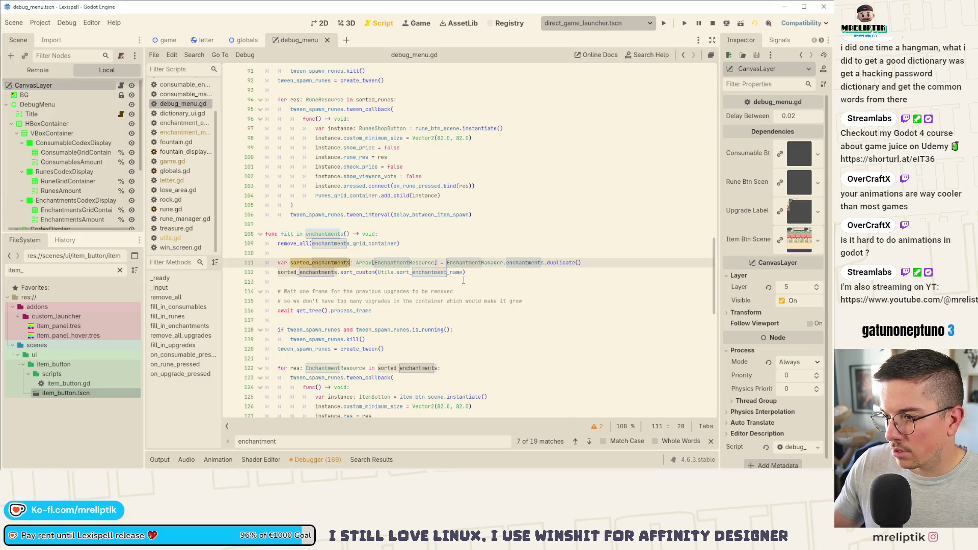
pyautogui.doubleClick(473, 263)
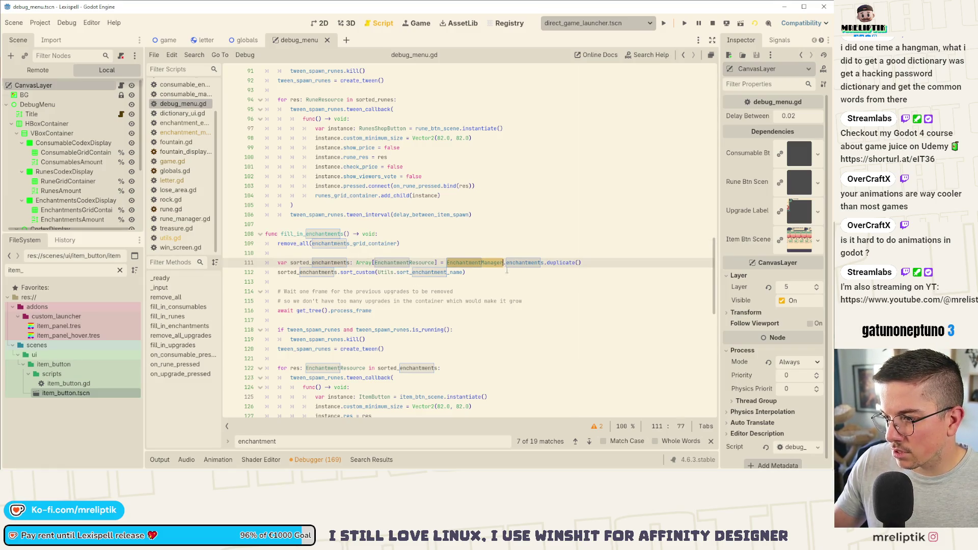
pyautogui.doubleClick(313, 273)
pyautogui.scroll(-3, 359, 283)
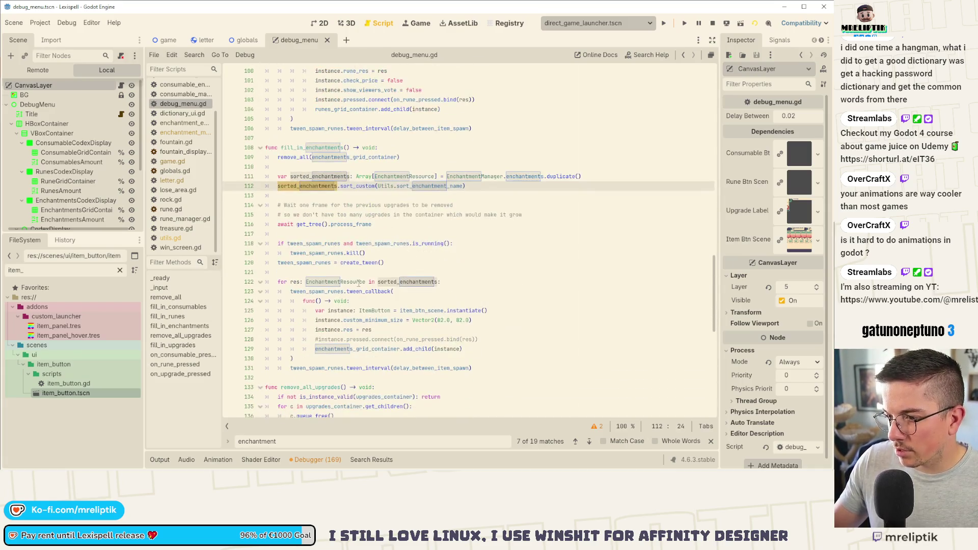
pyautogui.click(324, 281)
pyautogui.doubleClick(313, 243)
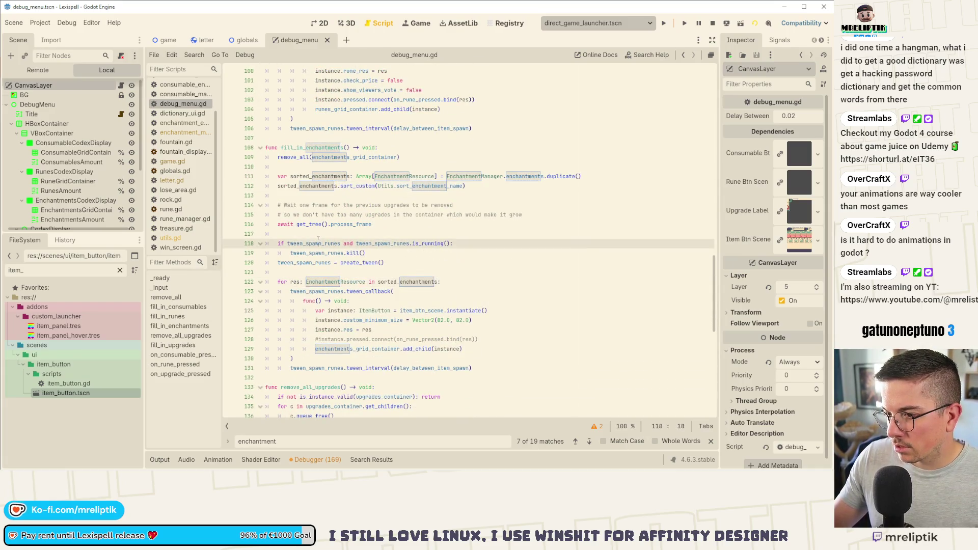
pyautogui.scroll(1, 333, 313)
pyautogui.scroll(20, 333, 313)
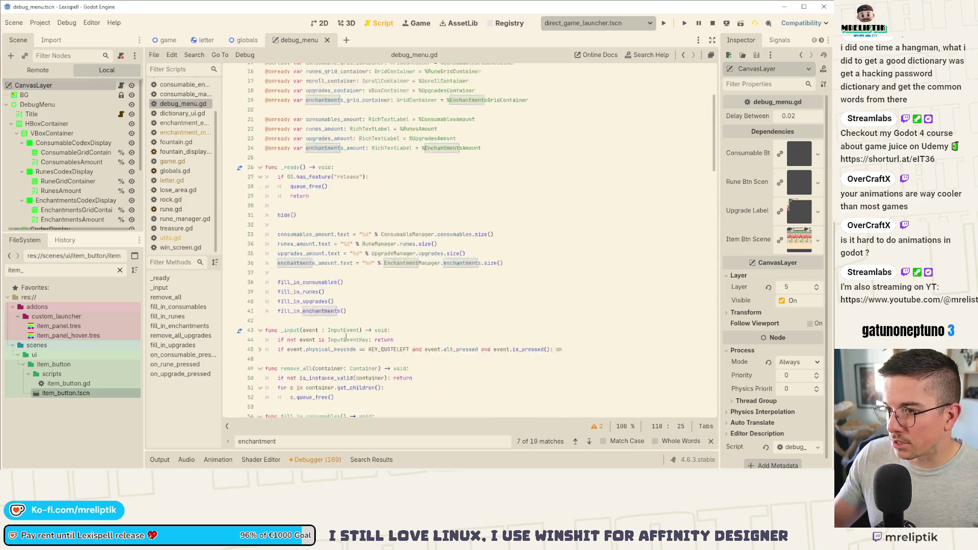
# Step: Duplicate the upgrades tween declaration as a new tween_spawn_enchantments Tween variable
pyautogui.click(371, 176)
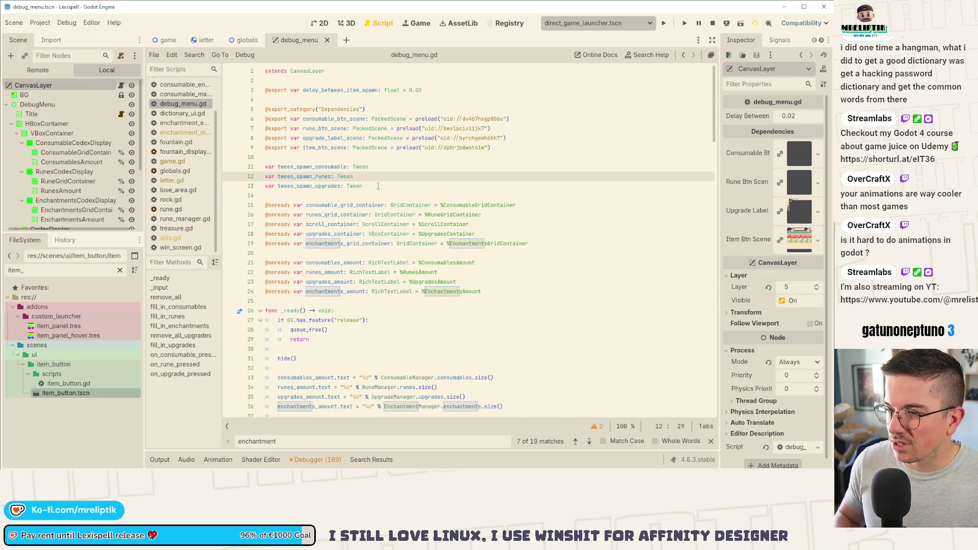
pyautogui.press('Down')
pyautogui.hotkey('ctrl', 'shift', 'd')
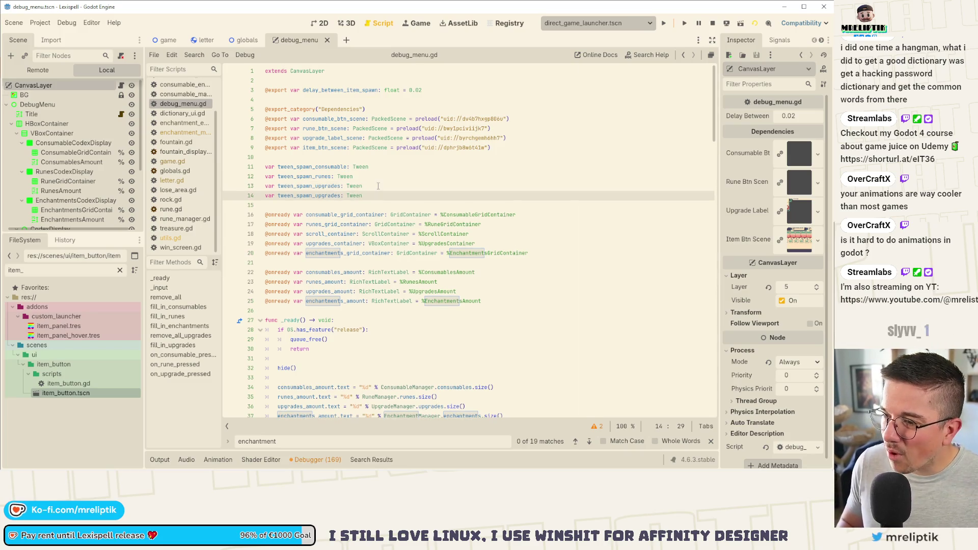
pyautogui.press('Left')
pyautogui.press('Left')
pyautogui.press('Left')
pyautogui.press('BackSpace')
pyautogui.press('BackSpace')
pyautogui.press('BackSpace')
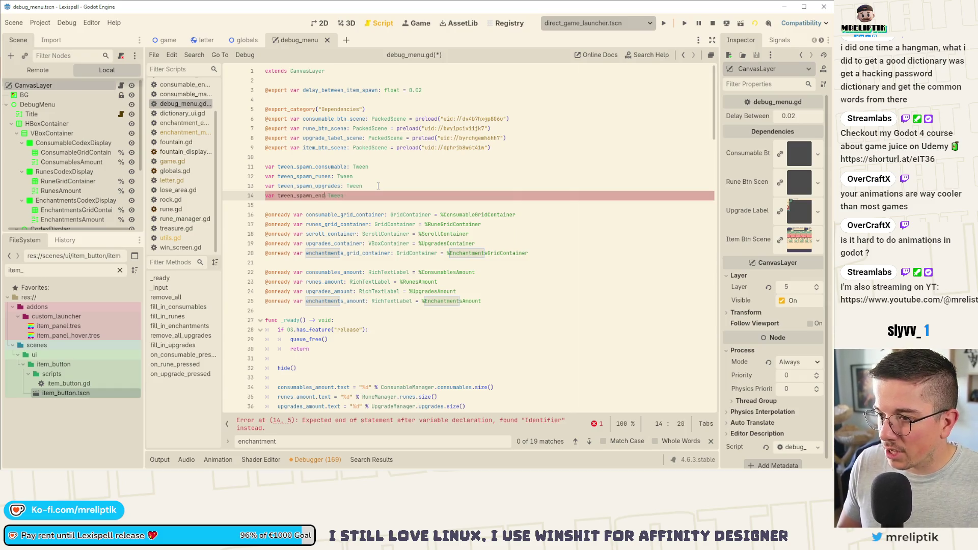
pyautogui.write('ntments:')
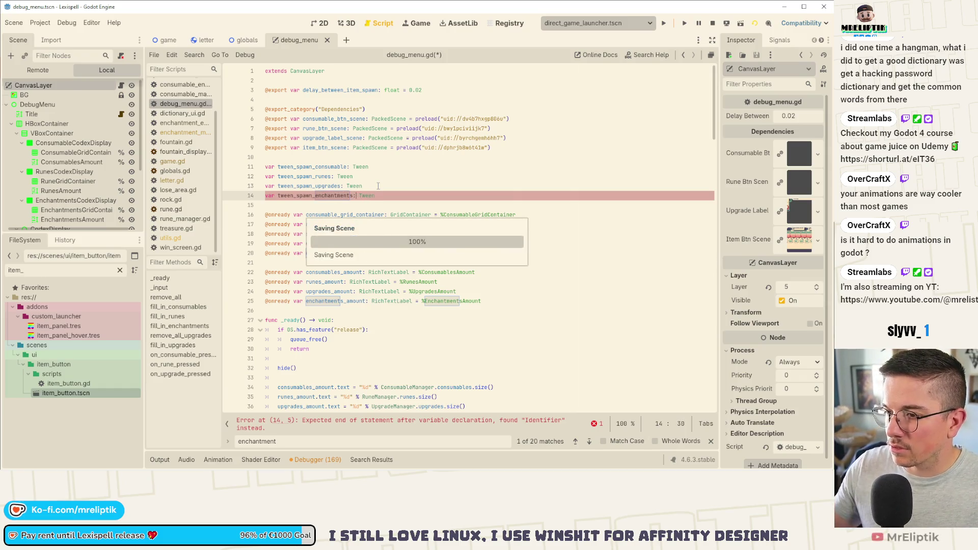
pyautogui.press('Left')
# Step: Change the running-tween check in fill_in_enchantments to use the enchantments tween
pyautogui.scroll(-20, 358, 304)
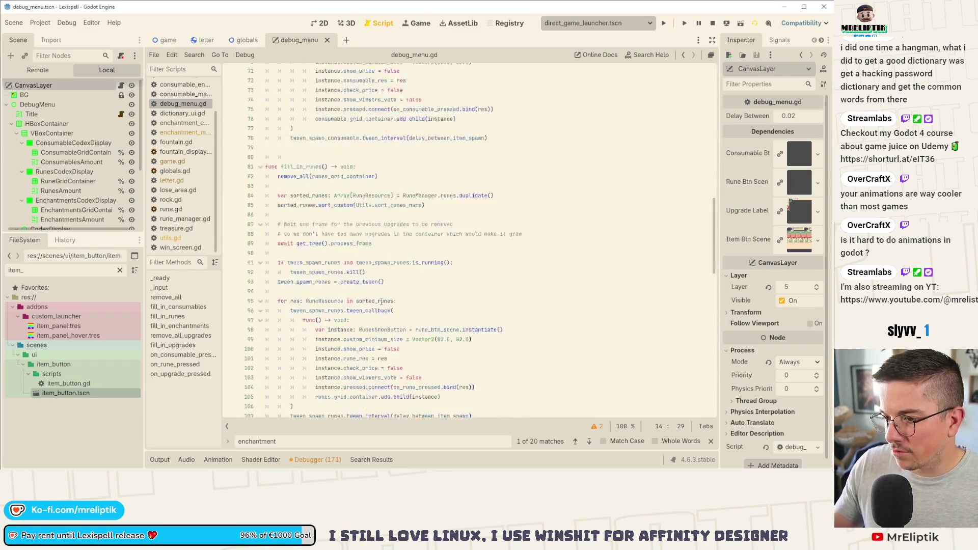
pyautogui.scroll(-4, 346, 278)
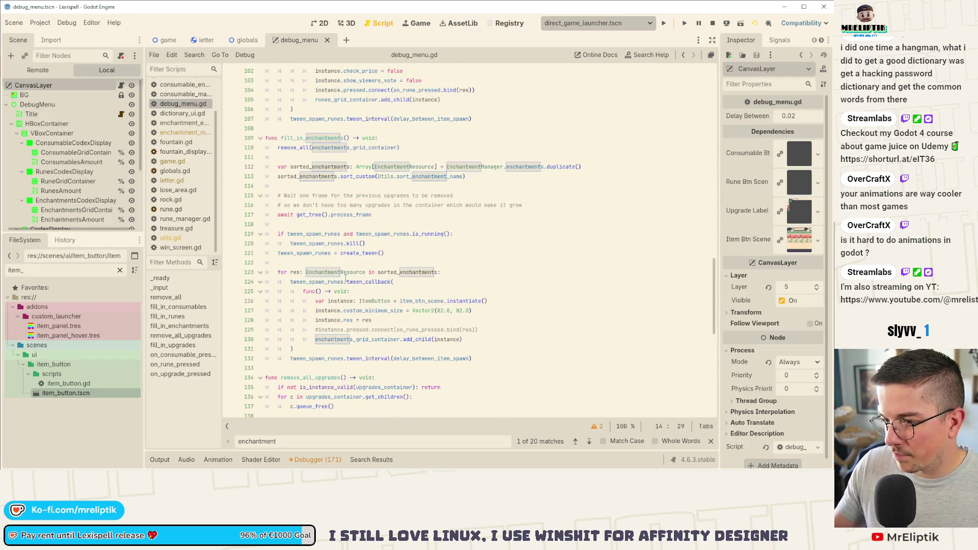
pyautogui.doubleClick(342, 282)
pyautogui.doubleClick(334, 234)
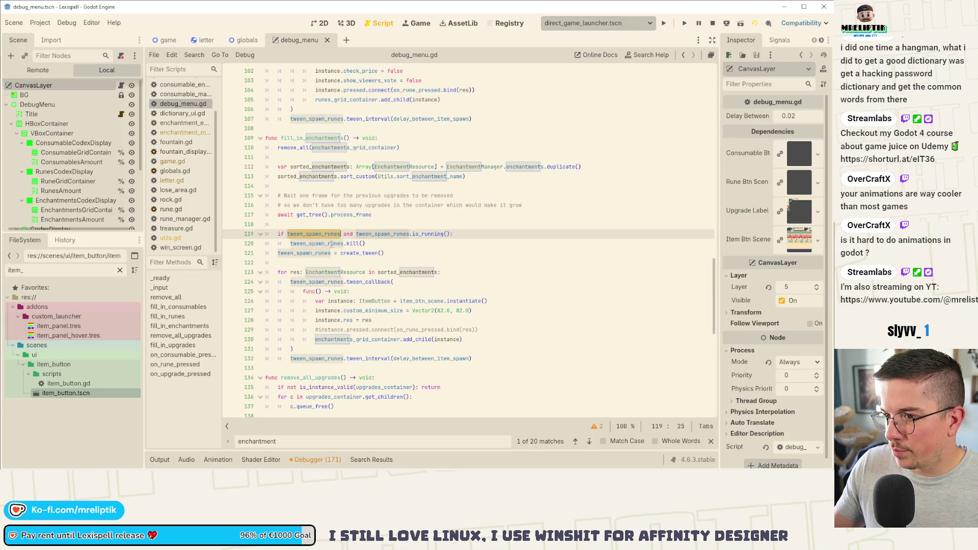
pyautogui.write('enchantments')
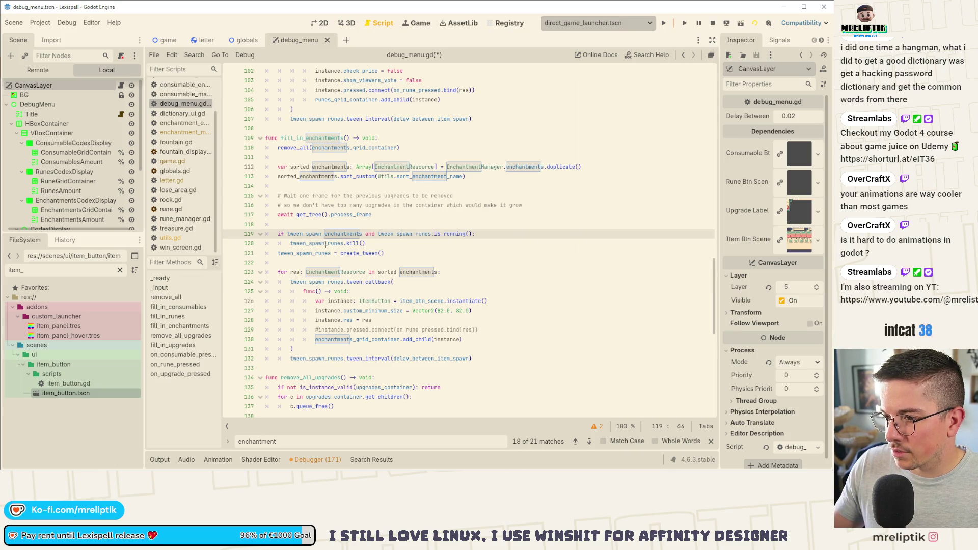
# Step: Replace the remaining tween_spawn_runes references with tween_spawn_enchantments using multiple carets, and save
pyautogui.click(296, 244)
pyautogui.keyDown('alt'); pyautogui.click(284, 253); pyautogui.keyUp('alt')
pyautogui.keyDown('alt'); pyautogui.click(384, 234); pyautogui.keyUp('alt')
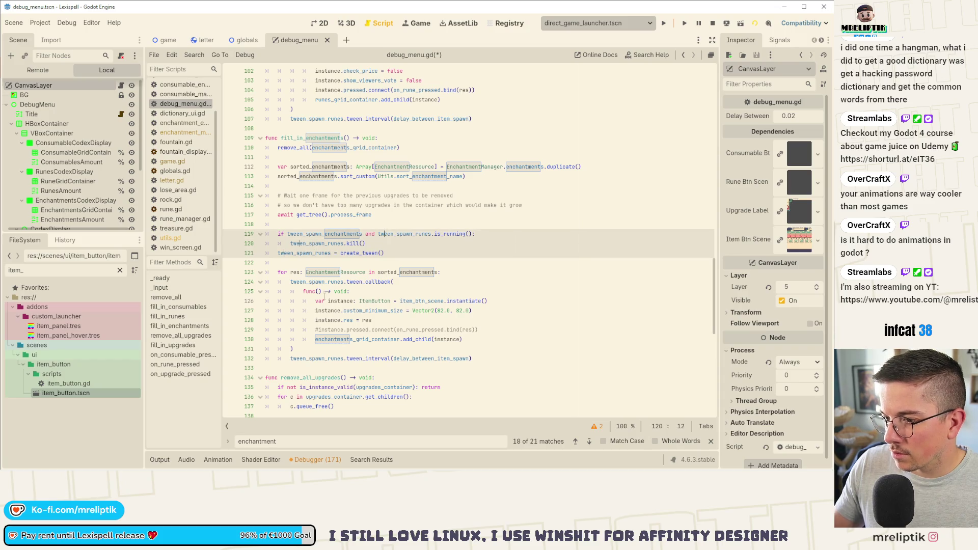
pyautogui.keyDown('alt'); pyautogui.click(298, 281); pyautogui.keyUp('alt')
pyautogui.keyDown('alt'); pyautogui.click(295, 358); pyautogui.keyUp('alt')
pyautogui.press('Home')
pyautogui.hotkey('ctrl', 'shift', 'Right')
pyautogui.write('tween')
pyautogui.press('Return')
pyautogui.hotkey('ctrl', 's')
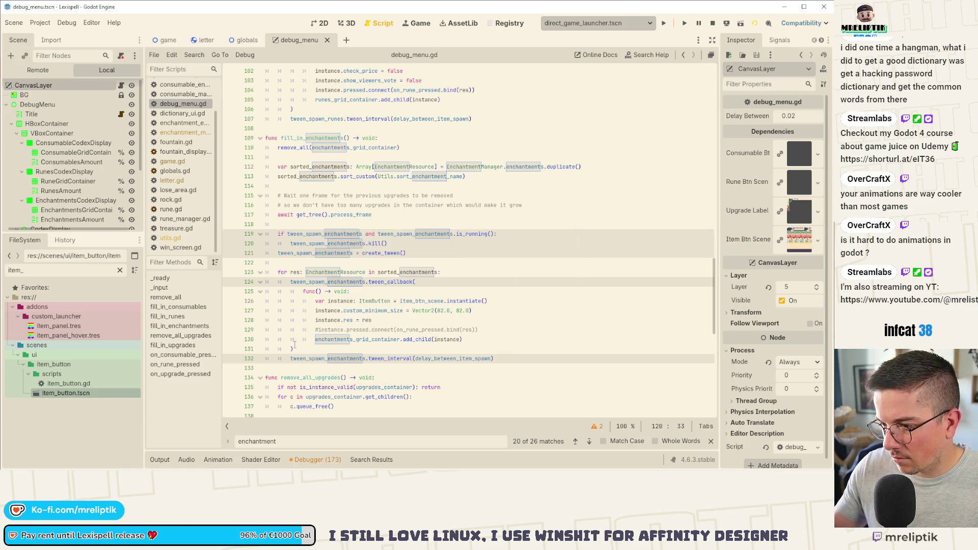
pyautogui.click(372, 319)
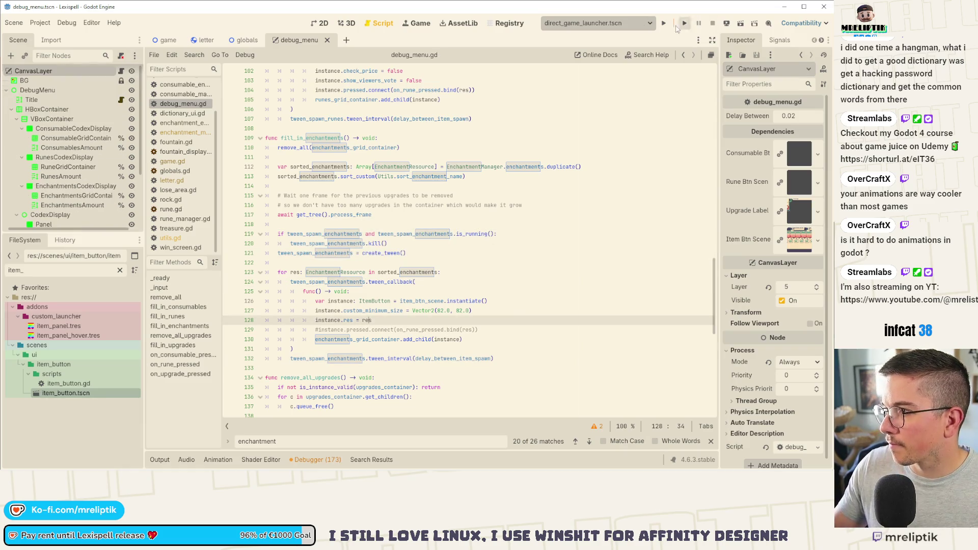
# Step: Run the game to view the debug menu, then open enchantment_merge_points.tres with a wider Inspector
pyautogui.click(664, 26)
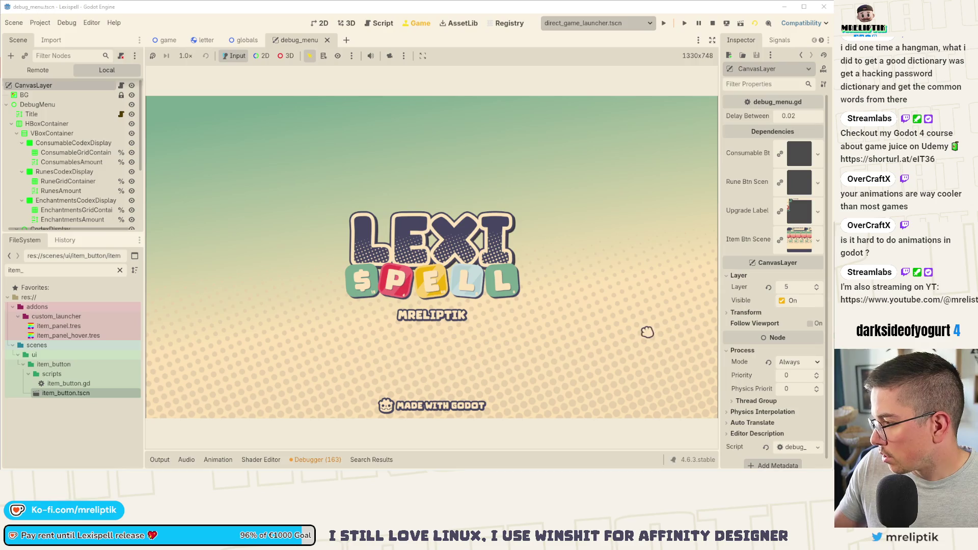
pyautogui.click(240, 367)
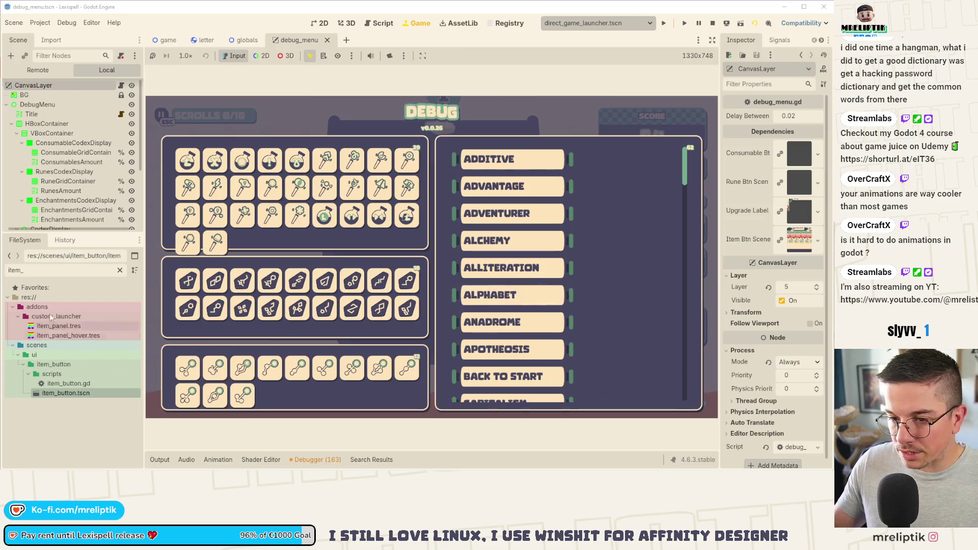
pyautogui.doubleClick(35, 270)
pyautogui.write('merge_')
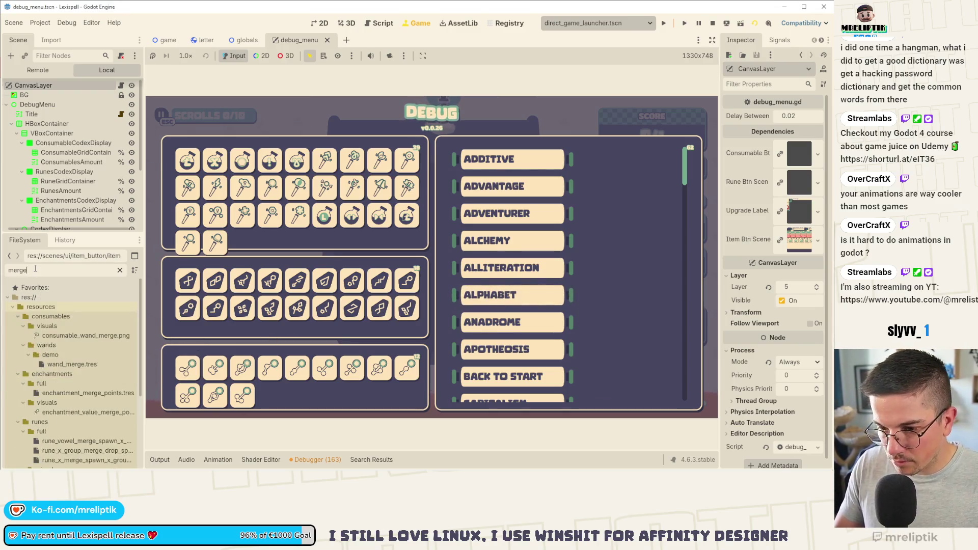
pyautogui.doubleClick(66, 336)
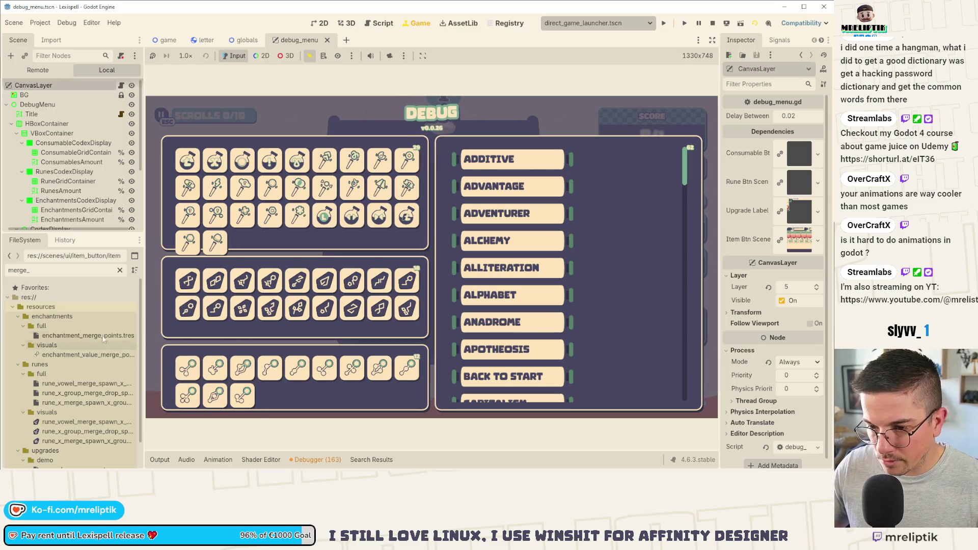
pyautogui.moveTo(720, 118); pyautogui.dragTo(449, 169)
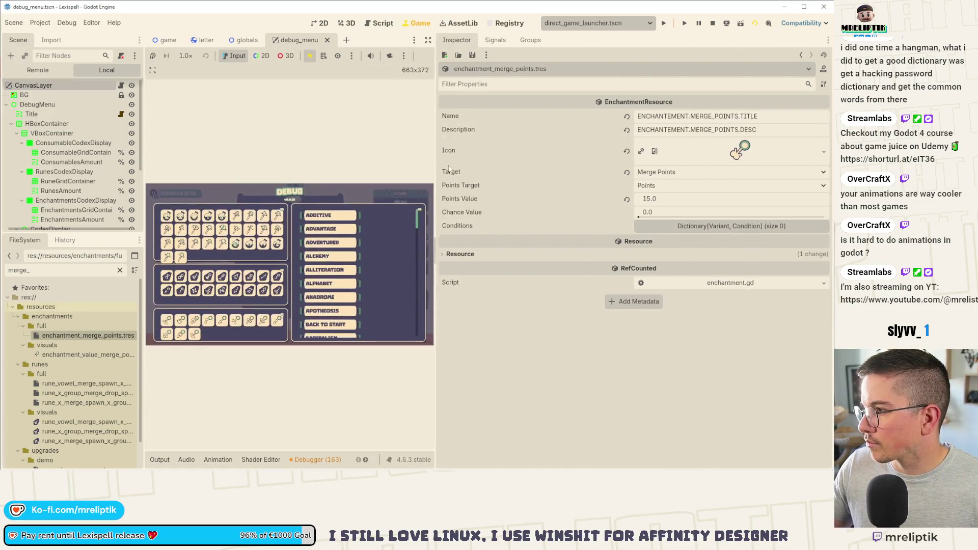
pyautogui.click(783, 116)
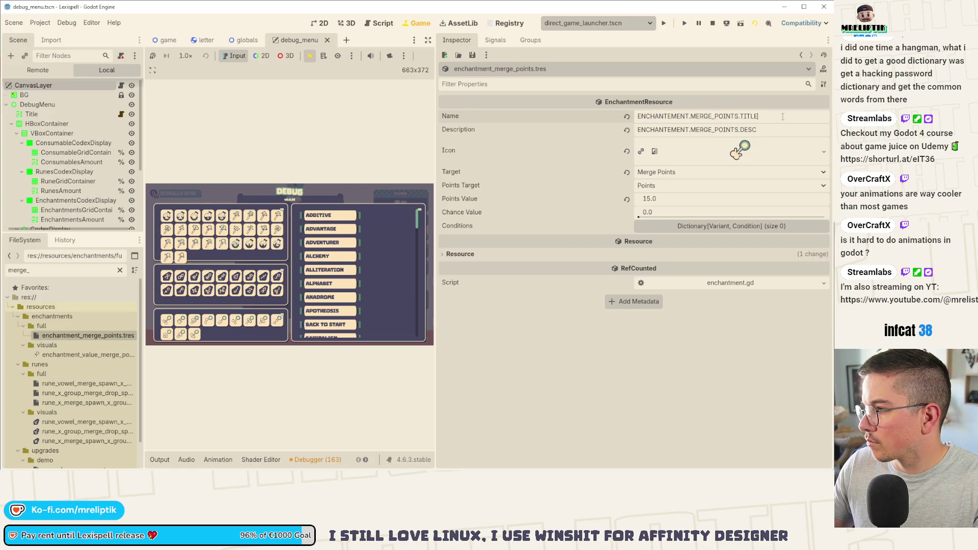
pyautogui.doubleClick(778, 130)
pyautogui.tripleClick(778, 131)
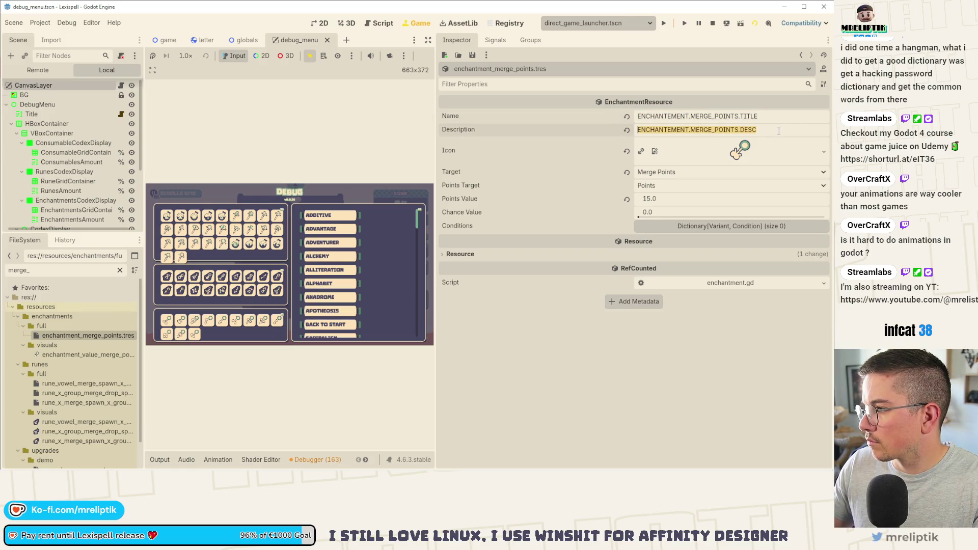
pyautogui.click(778, 131)
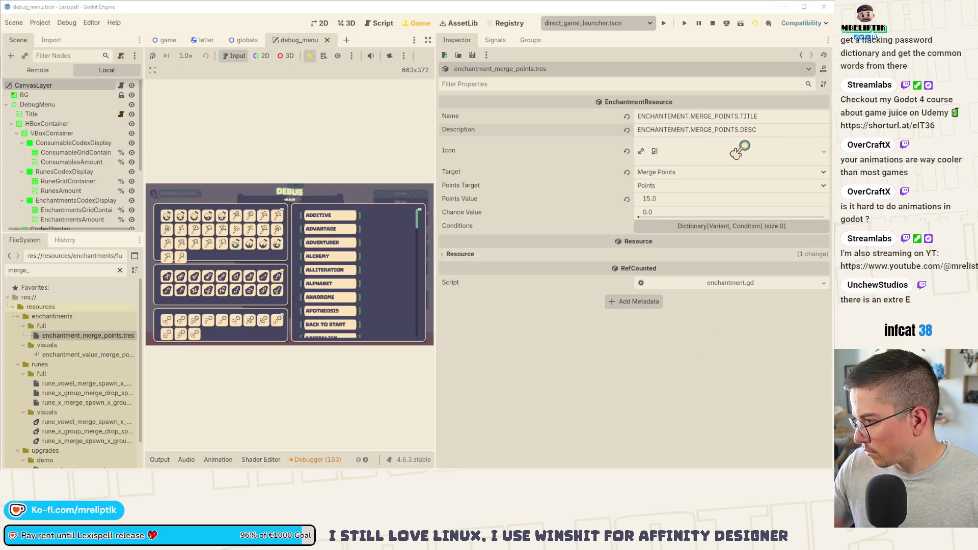
pyautogui.click(769, 116)
pyautogui.hotkey('ctrl', 'a')
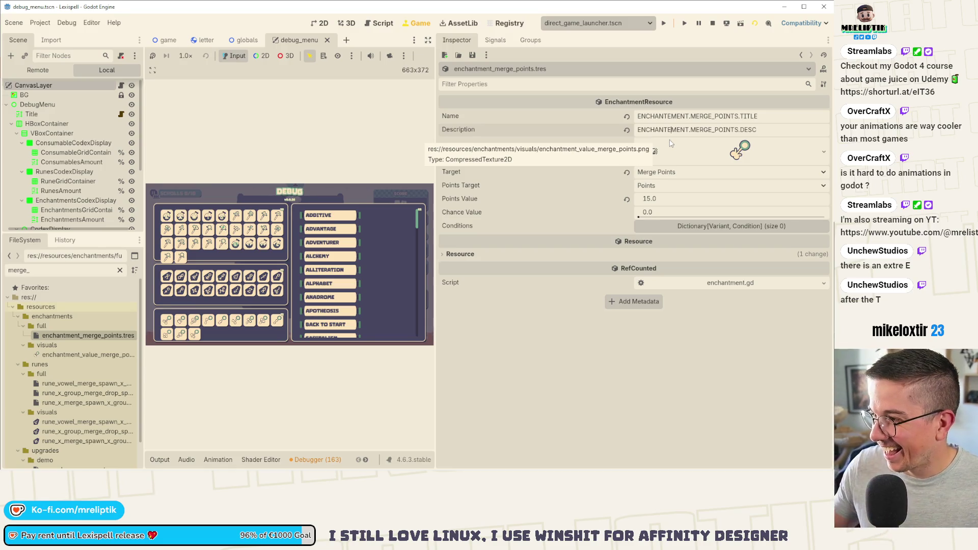
pyautogui.press('BackSpace')
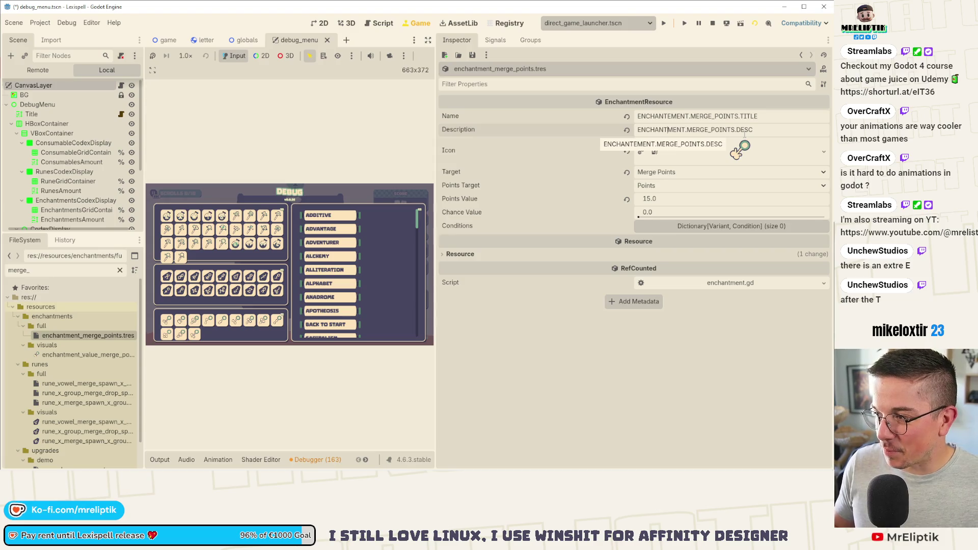
pyautogui.hotkey('ctrl', 'z')
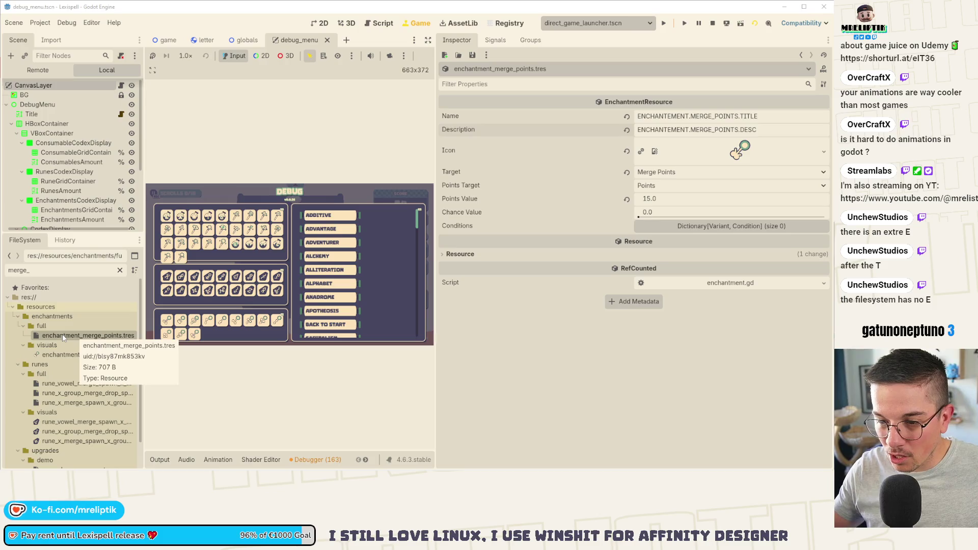
# Step: Clear the file filter, compare the merge points and surrounding consonants resources, then stop the game
pyautogui.click(120, 270)
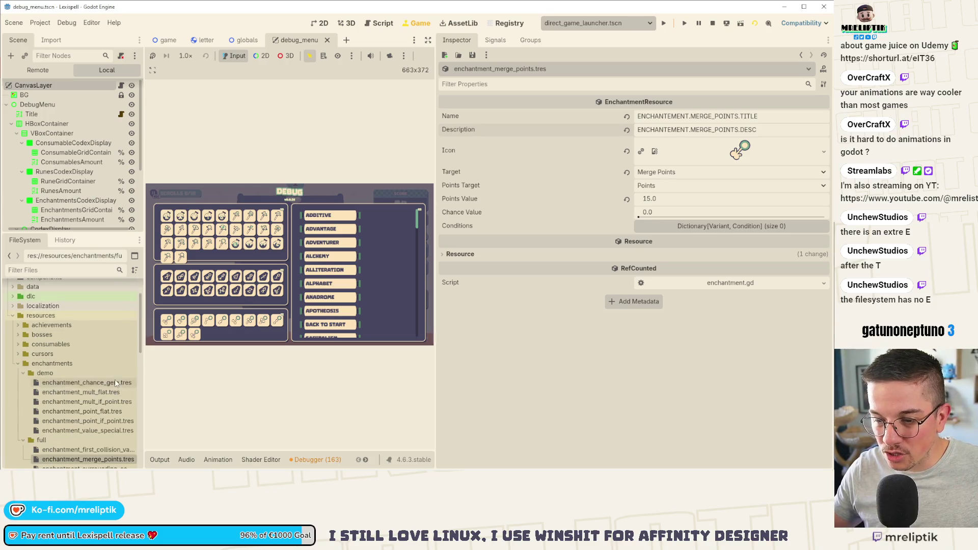
pyautogui.scroll(-3, 114, 379)
pyautogui.click(75, 402)
pyautogui.click(78, 395)
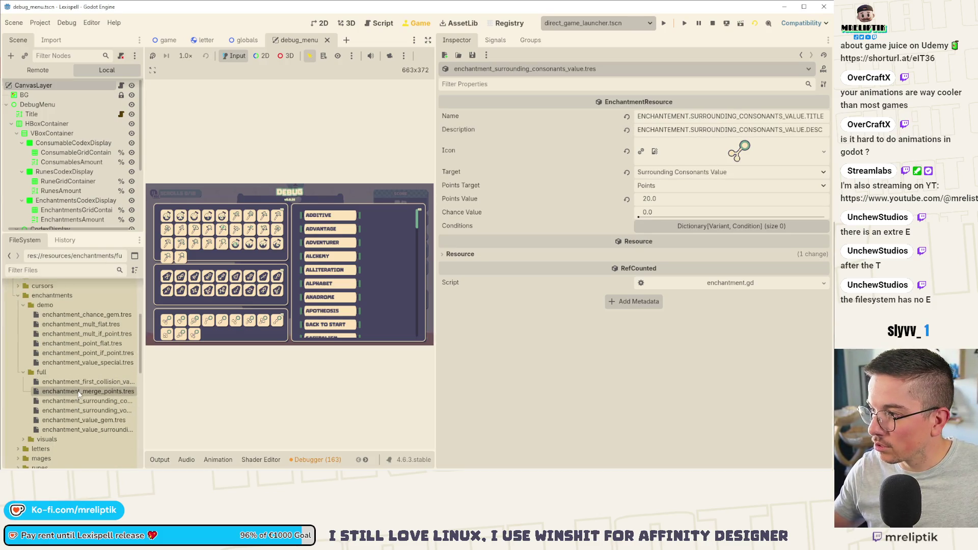
pyautogui.click(87, 399)
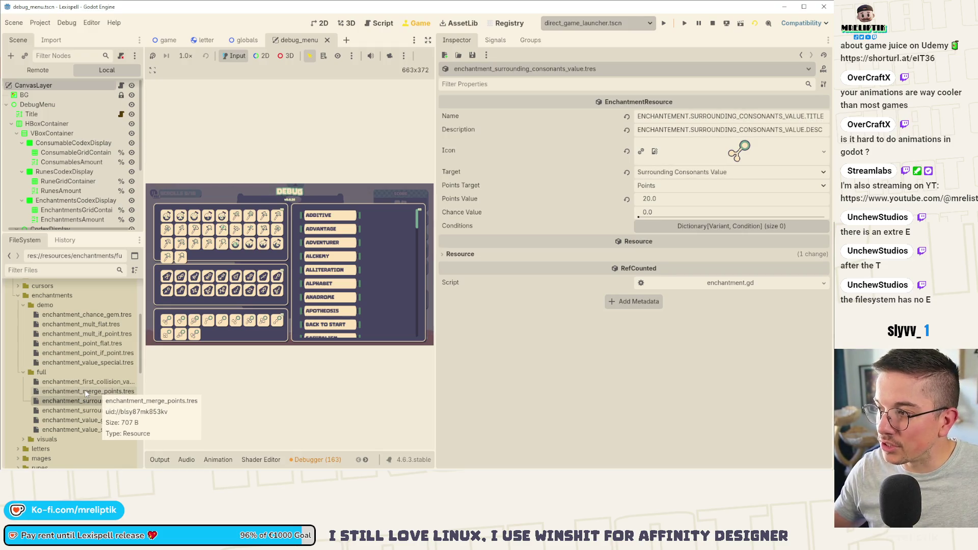
pyautogui.click(84, 389)
pyautogui.click(87, 402)
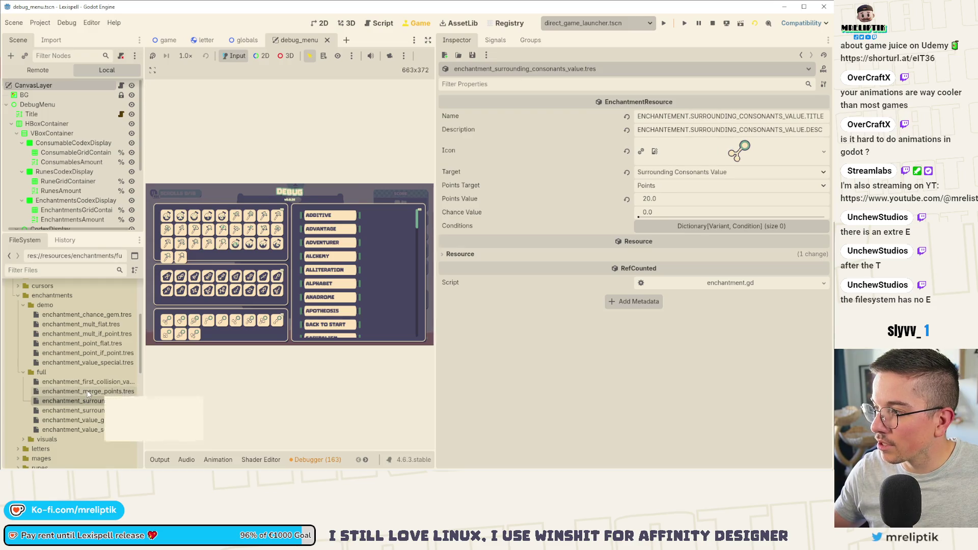
pyautogui.click(88, 392)
pyautogui.doubleClick(714, 116)
pyautogui.click(674, 116)
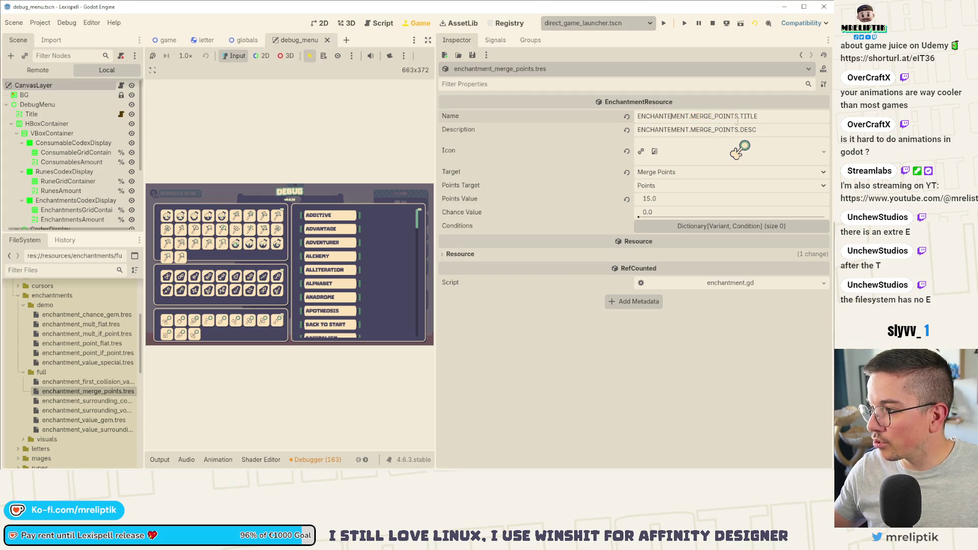
pyautogui.click(713, 29)
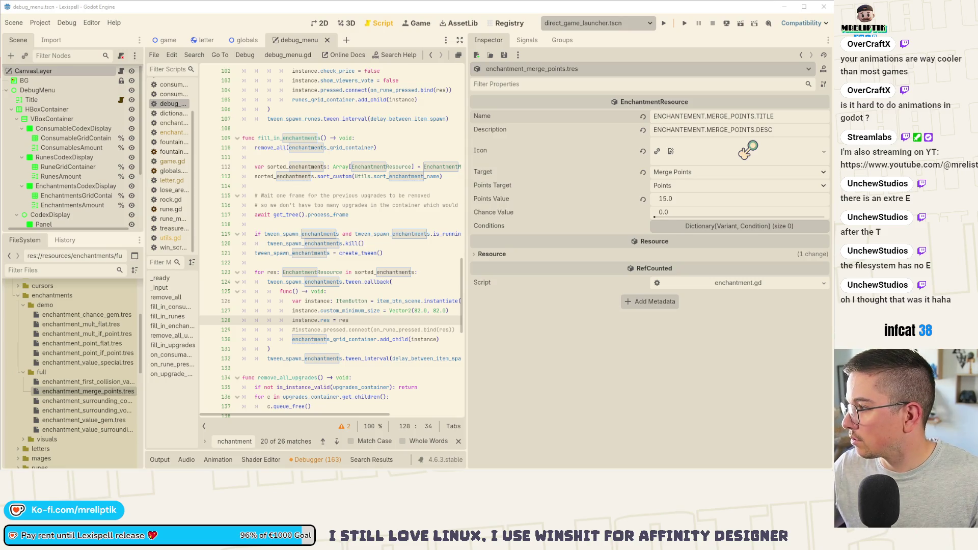
# Step: Drag the divider to widen the script editor, then switch to Visual Studio Code
pyautogui.moveTo(59, 467)
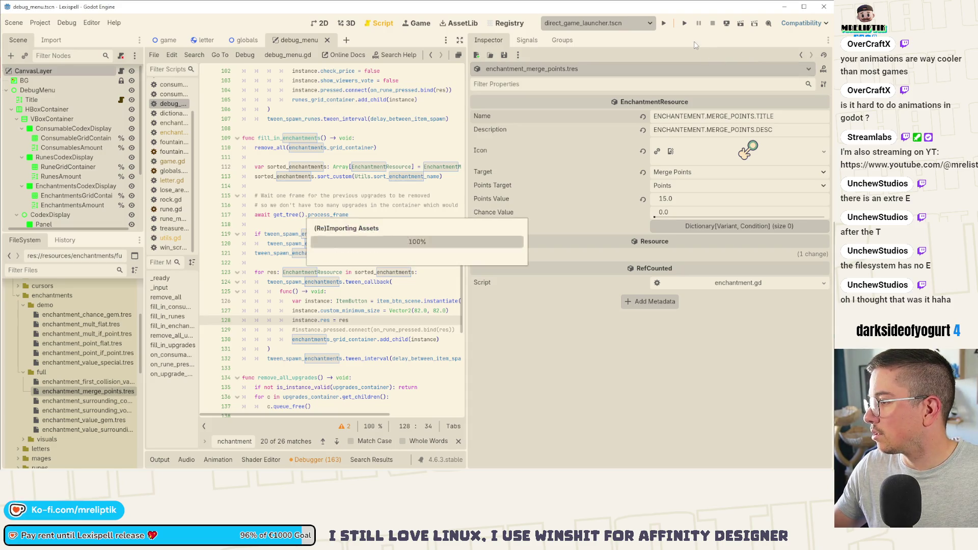
pyautogui.moveTo(465, 69); pyautogui.dragTo(611, 68)
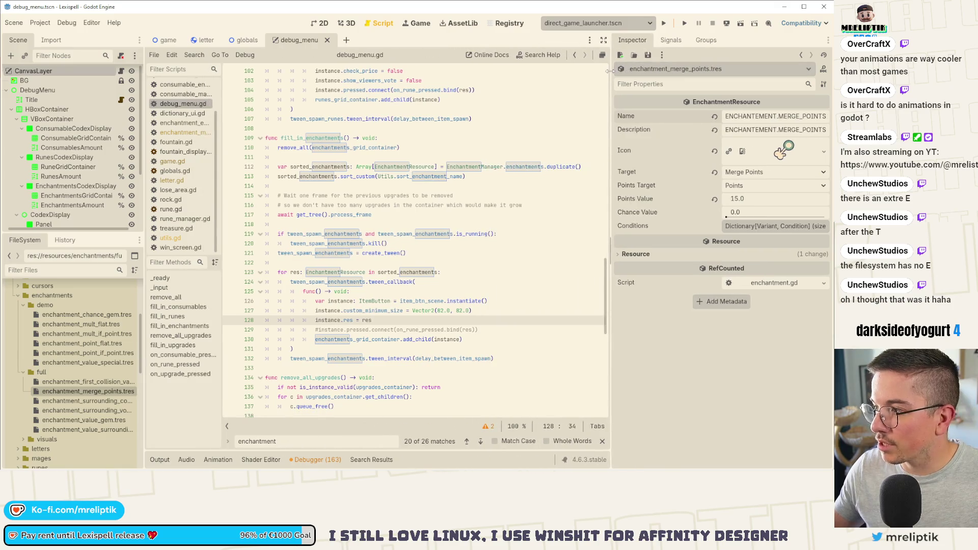
pyautogui.hotkey('alt', 'Tab')
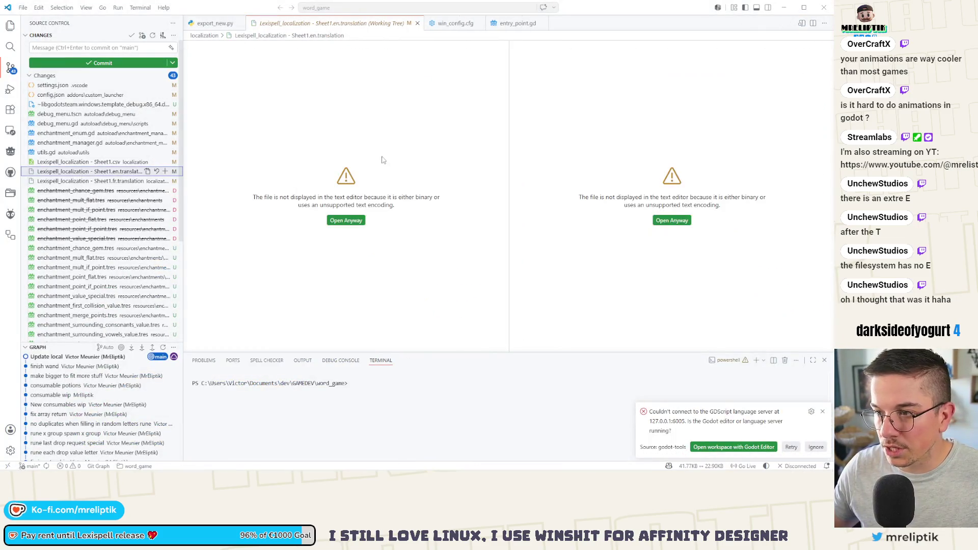
# Step: Read through the localization CSV diff's new enchantment rows, then minimize VS Code
pyautogui.click(71, 162)
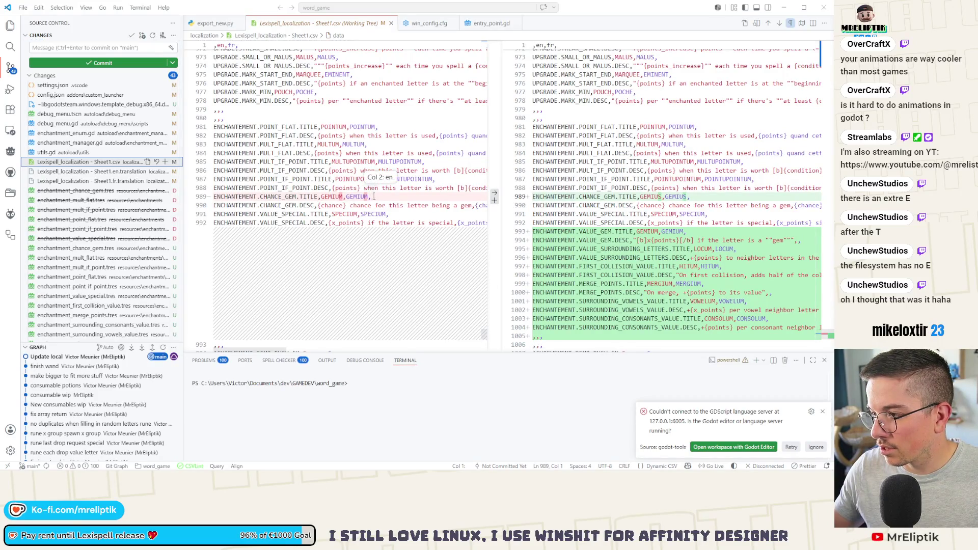
pyautogui.scroll(-2, 545, 229)
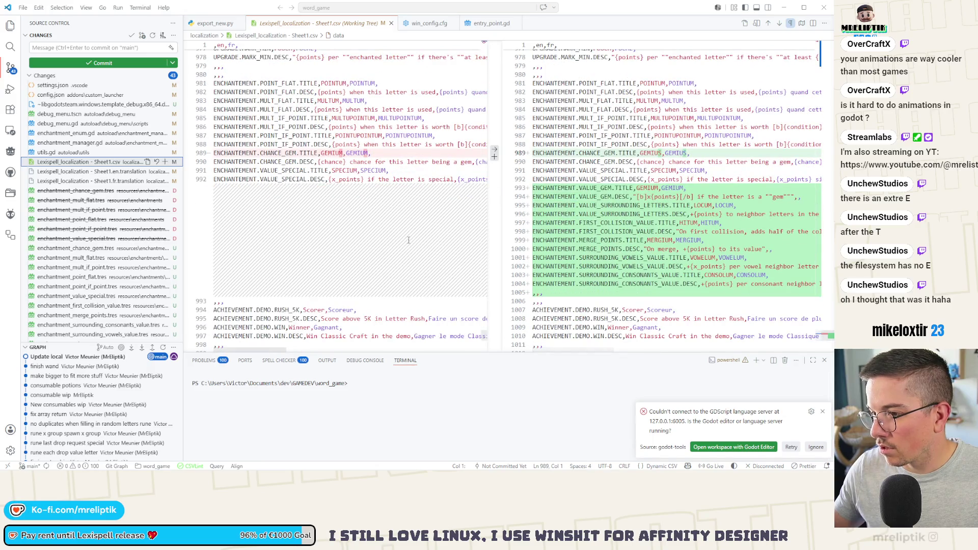
pyautogui.scroll(2, 394, 243)
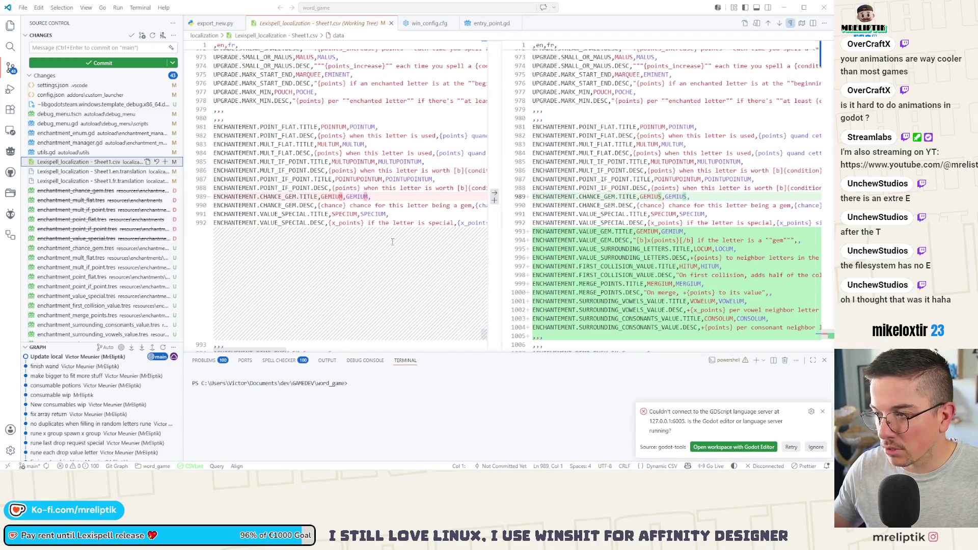
pyautogui.scroll(-3, 392, 242)
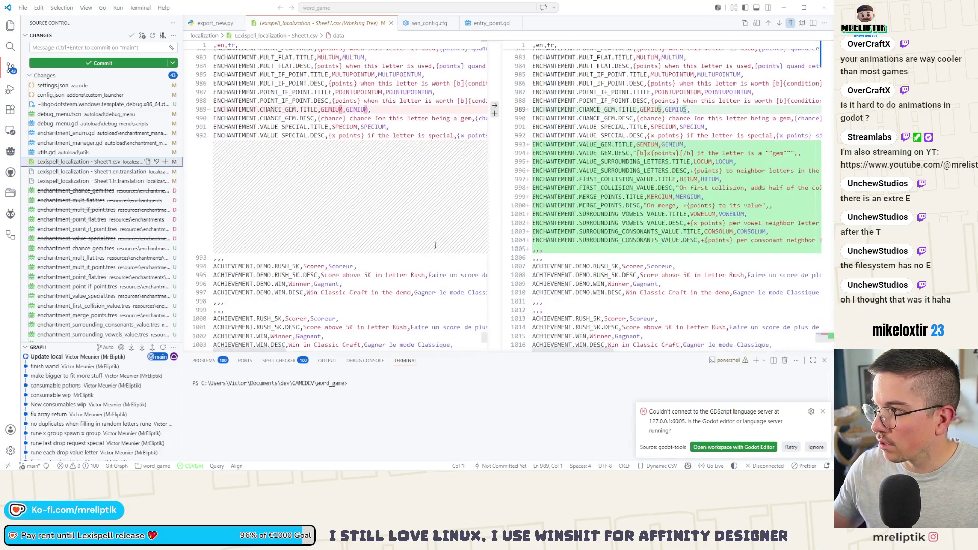
pyautogui.click(792, 12)
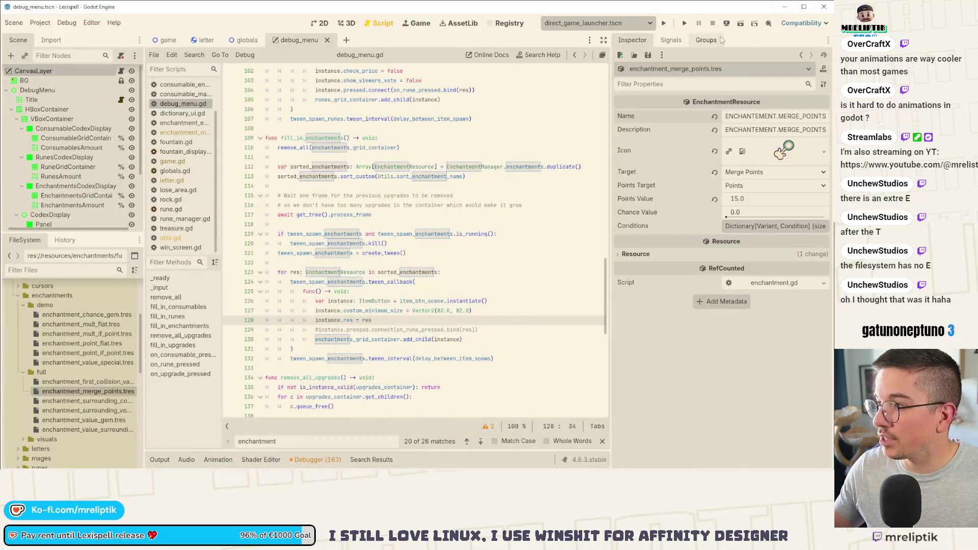
# Step: Run the game, check the enchantment icon tooltips in the debug menu, and add Mergium
pyautogui.click(663, 23)
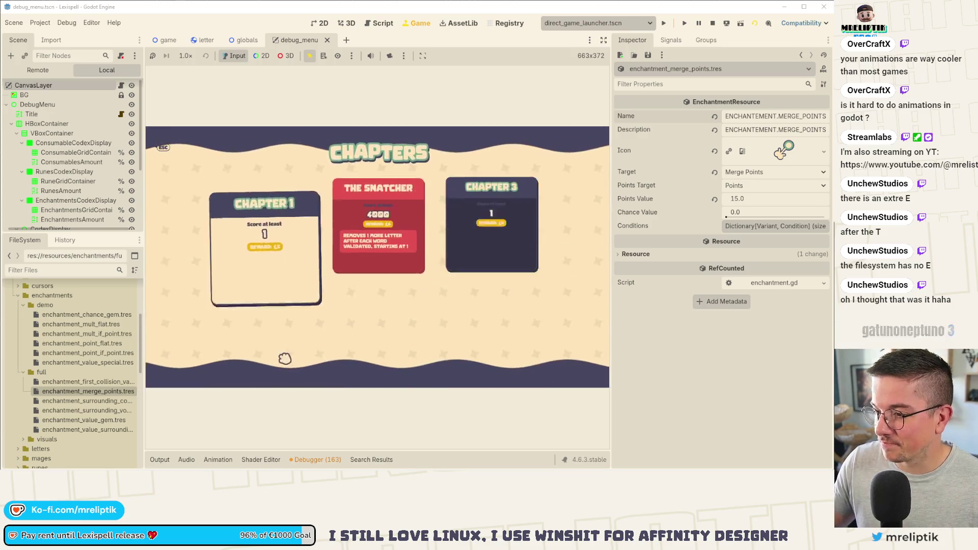
pyautogui.press('F1')
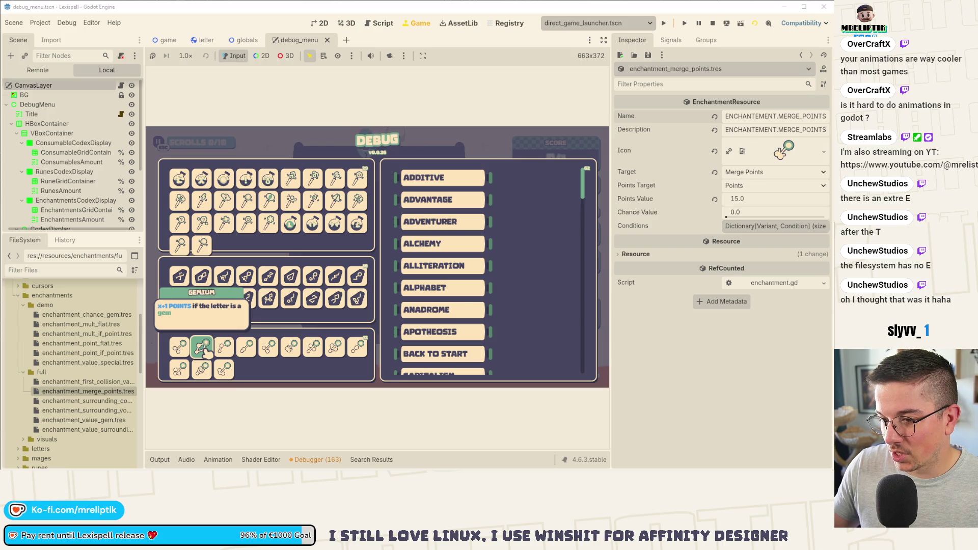
pyautogui.click(203, 349)
pyautogui.write('add_enchantment e mergium')
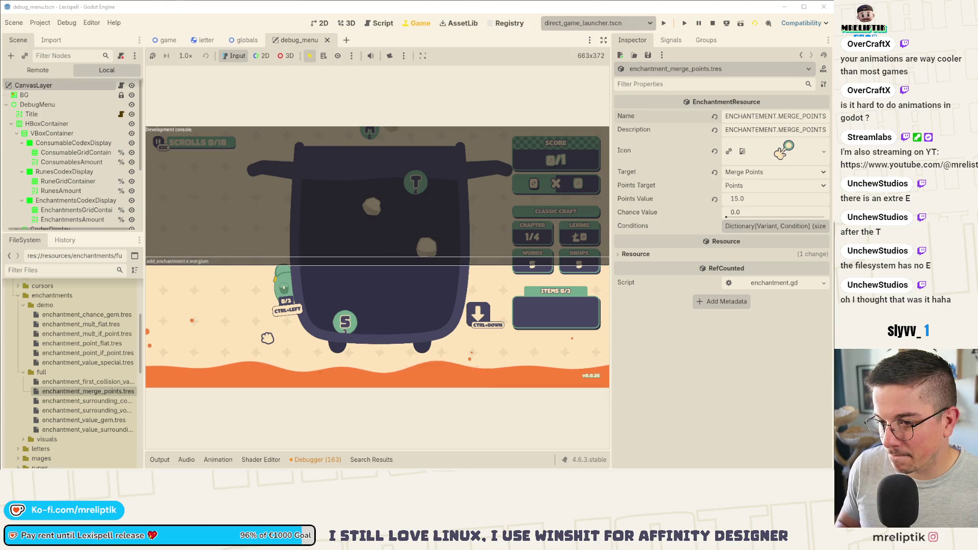
pyautogui.press('Return')
pyautogui.press('F1')
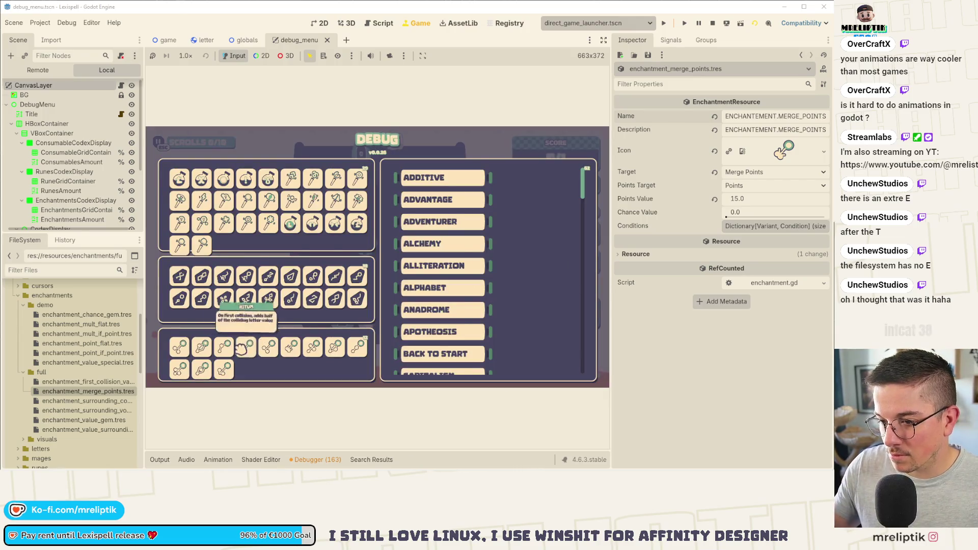
pyautogui.moveTo(202, 348)
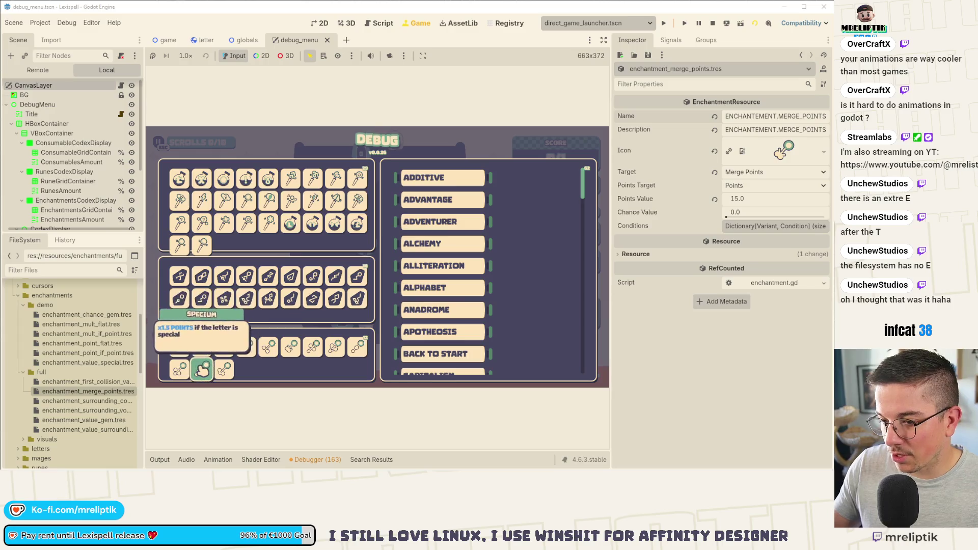
pyautogui.moveTo(250, 349)
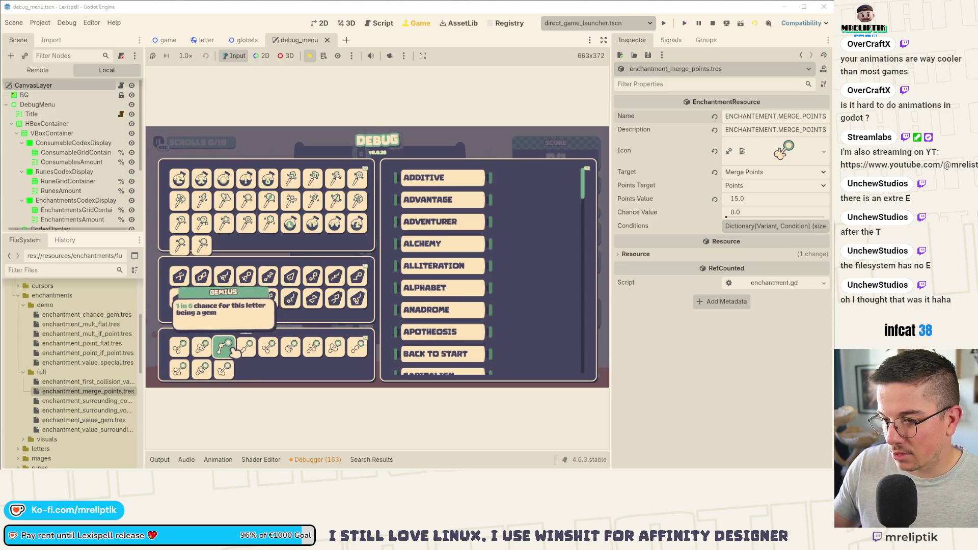
pyautogui.moveTo(293, 350)
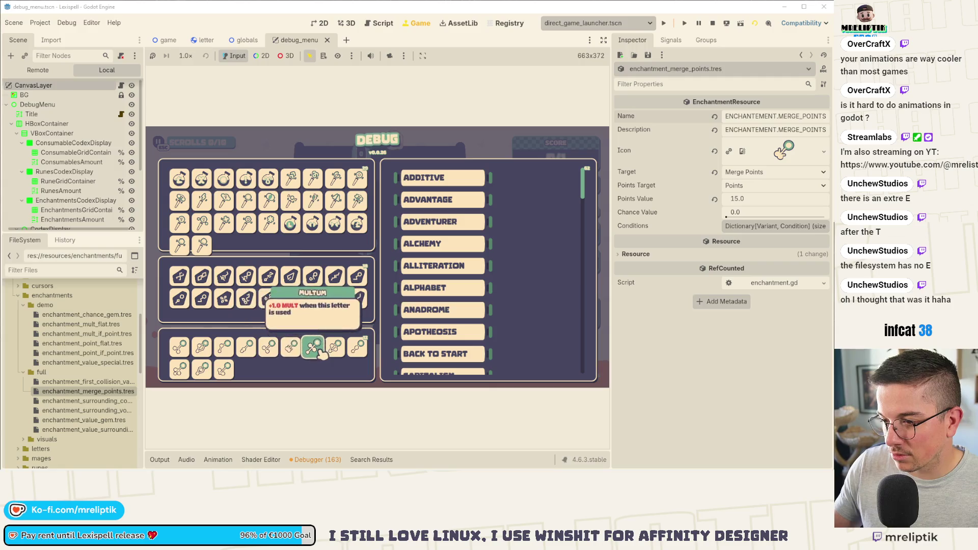
pyautogui.click(292, 349)
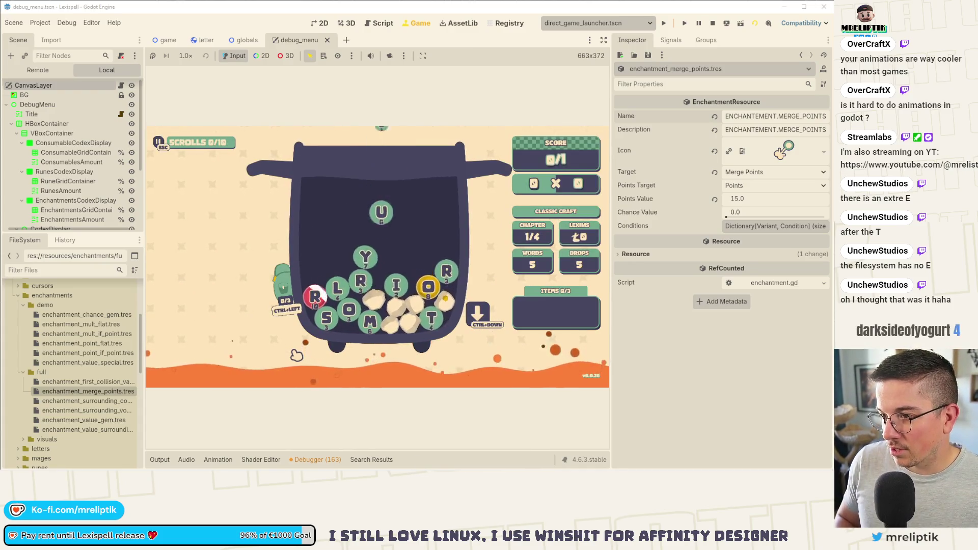
# Step: Spawn an E letter with the console command 'letter e', then stop the game
pyautogui.press('`')
pyautogui.write('ter e')
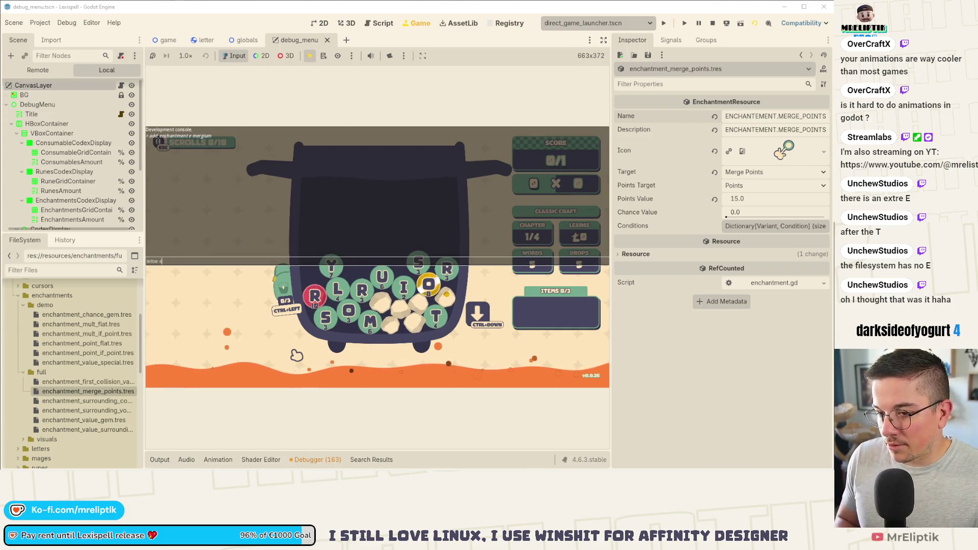
pyautogui.press('Return')
pyautogui.press('`')
pyautogui.press('`')
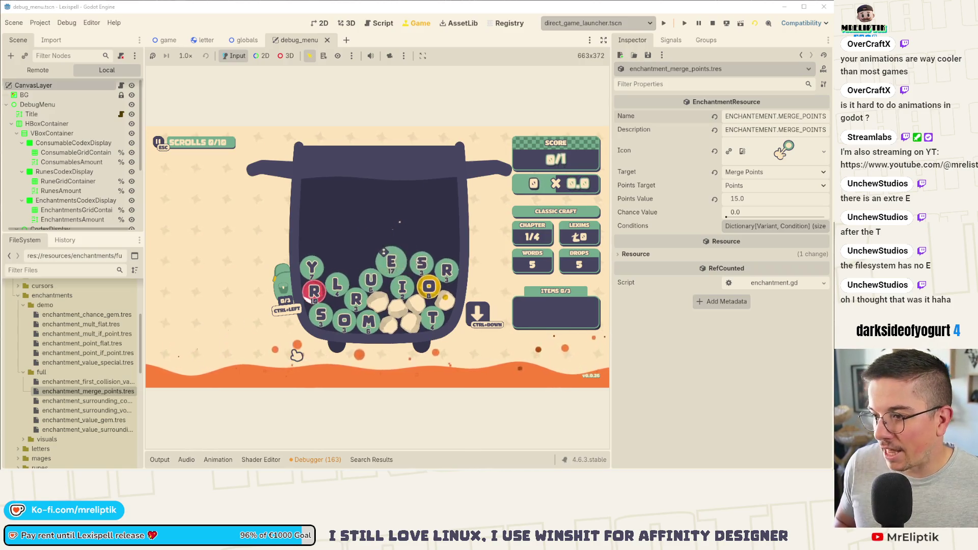
pyautogui.click(712, 23)
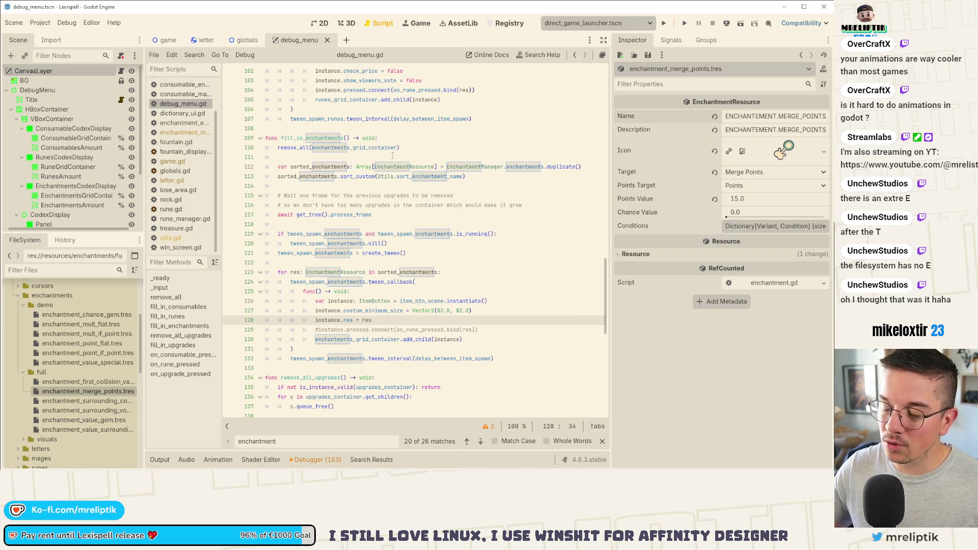
# Step: In the 2D view, look over the letter scene, then return to the debug_menu scene
pyautogui.click(321, 23)
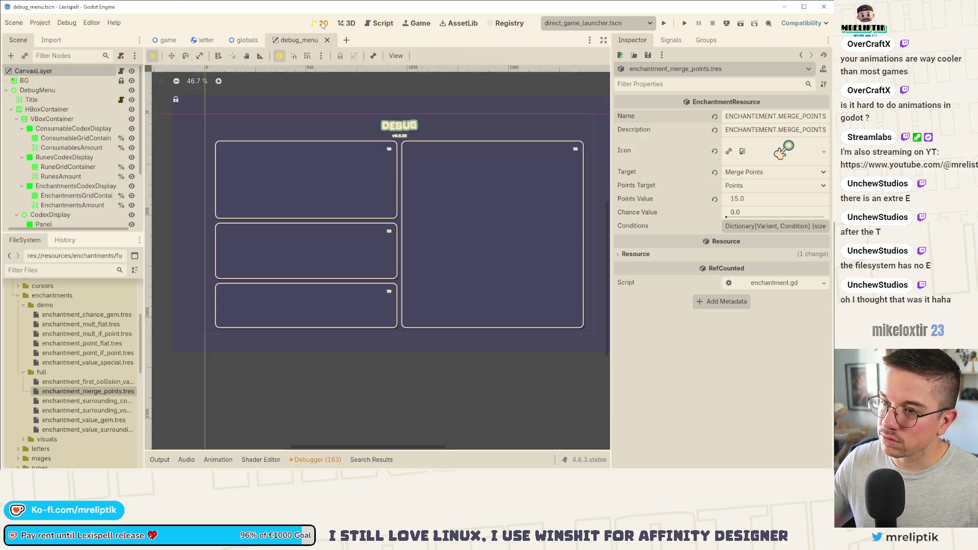
pyautogui.click(206, 40)
pyautogui.scroll(5, 346, 217)
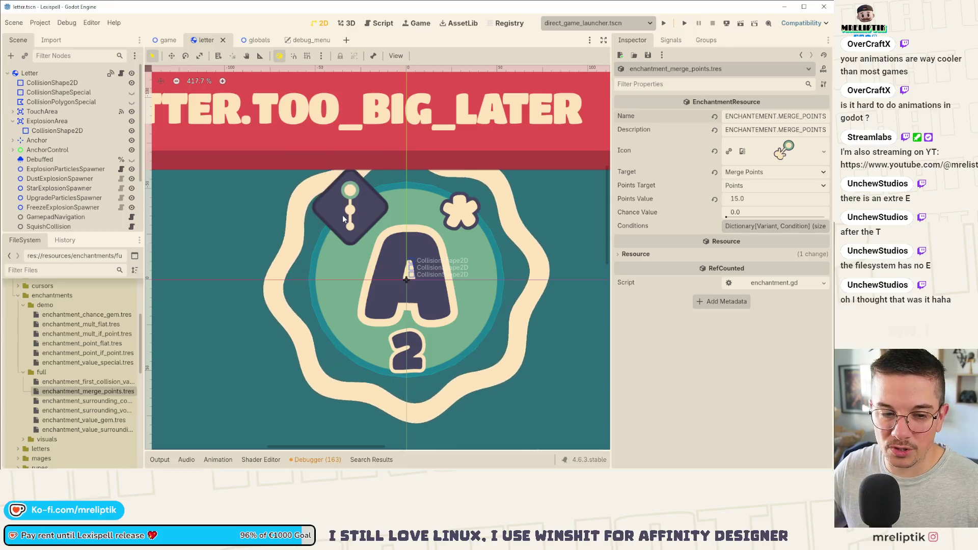
pyautogui.click(303, 40)
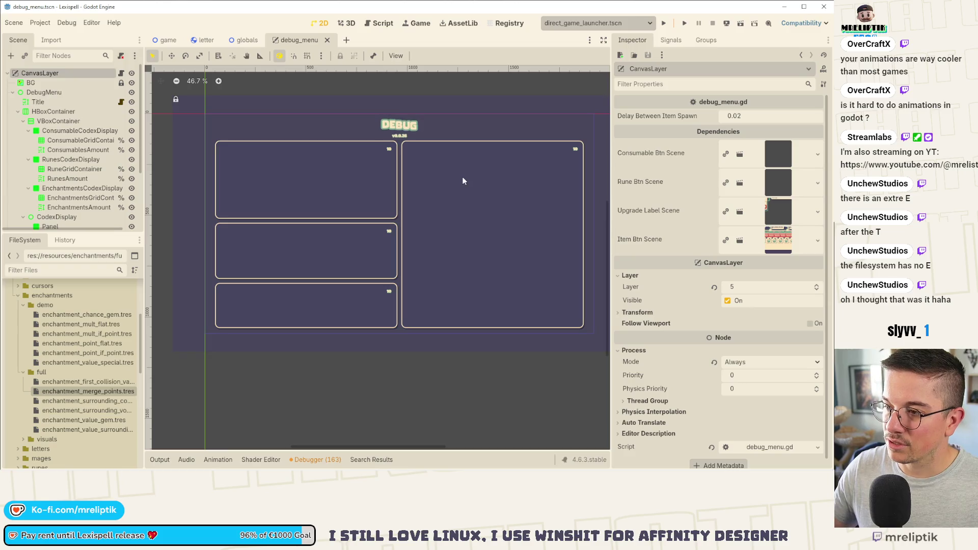
# Step: Give the ConsumableGridContainer the Full Rect anchor preset so it fills its panel
pyautogui.click(349, 169)
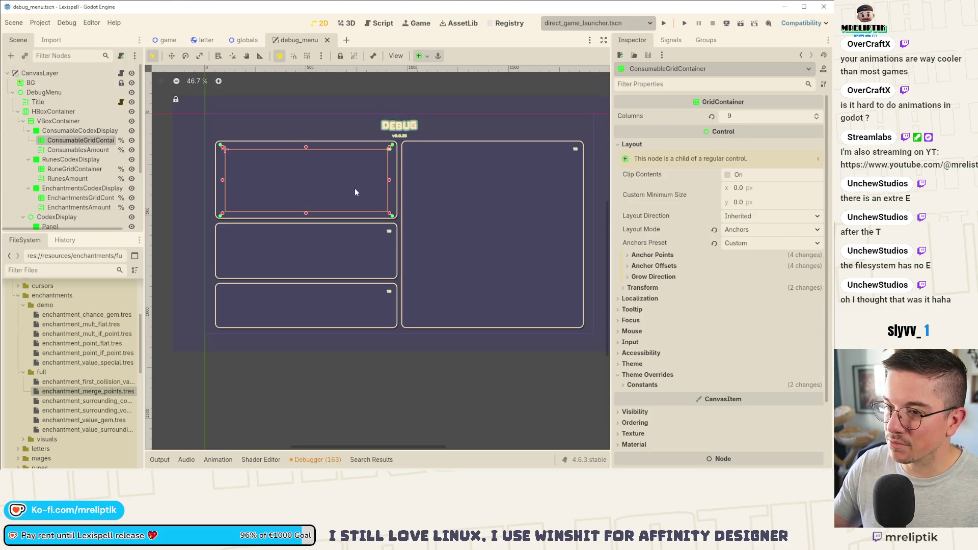
pyautogui.click(53, 132)
pyautogui.click(53, 135)
pyautogui.click(55, 141)
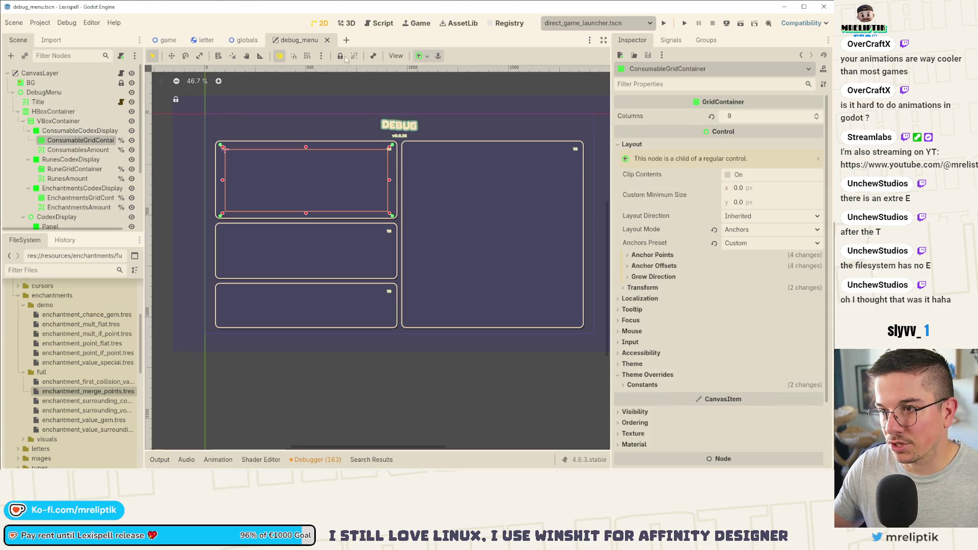
pyautogui.click(418, 56)
pyautogui.click(472, 136)
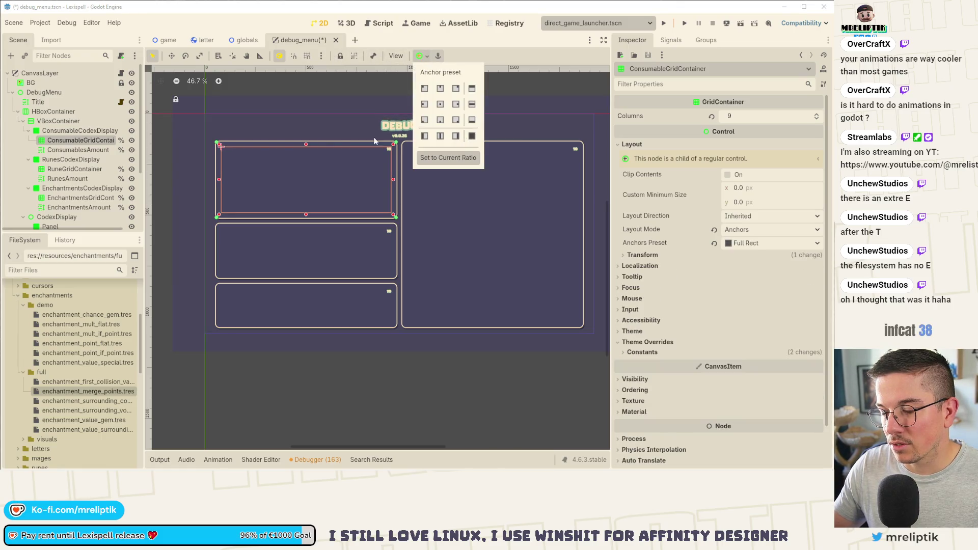
# Step: Apply the Full Rect anchor preset to both the RuneGridContainer and the enchantments grid
pyautogui.click(74, 168)
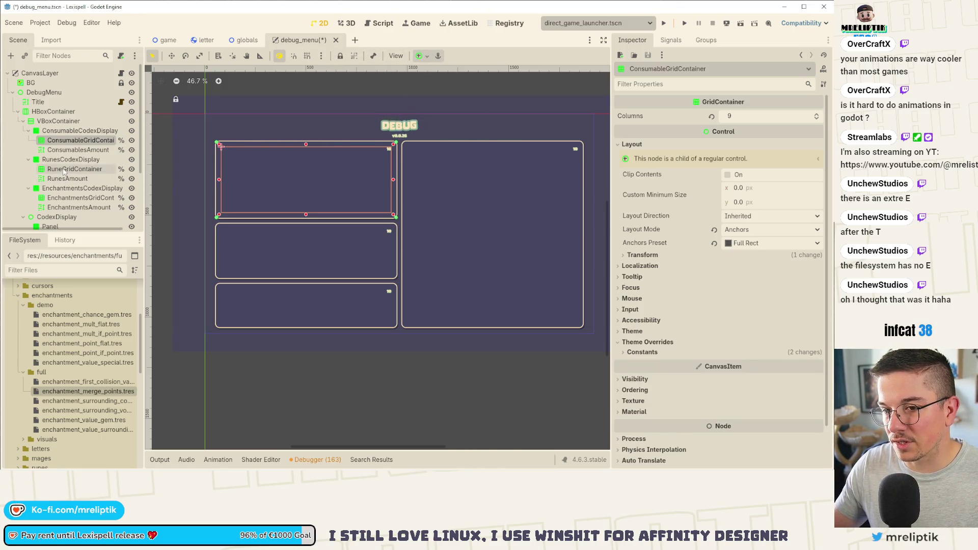
pyautogui.keyDown('ctrl'); pyautogui.click(81, 197); pyautogui.keyUp('ctrl')
pyautogui.click(418, 55)
pyautogui.click(472, 136)
pyautogui.click(262, 139)
# Step: Re-anchor the ConsumablesAmount count label with a new anchor preset
pyautogui.click(307, 158)
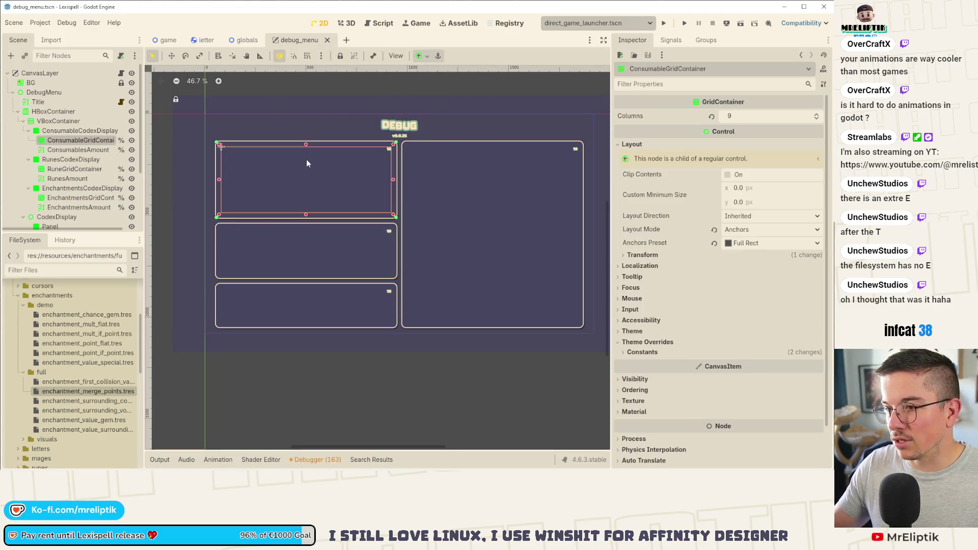
pyautogui.scroll(5, 389, 150)
pyautogui.click(386, 151)
pyautogui.scroll(5, 385, 158)
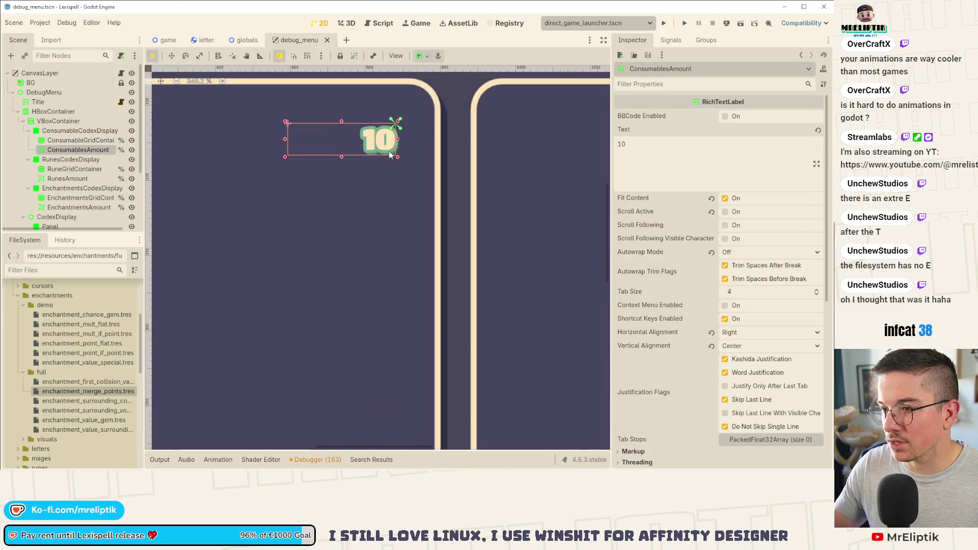
pyautogui.click(426, 57)
pyautogui.click(443, 99)
pyautogui.click(371, 130)
# Step: Save the debug_menu.tscn scene with Ctrl+S
pyautogui.hotkey('ctrl', 's')
pyautogui.click(285, 144)
pyautogui.hotkey('ctrl', 's')
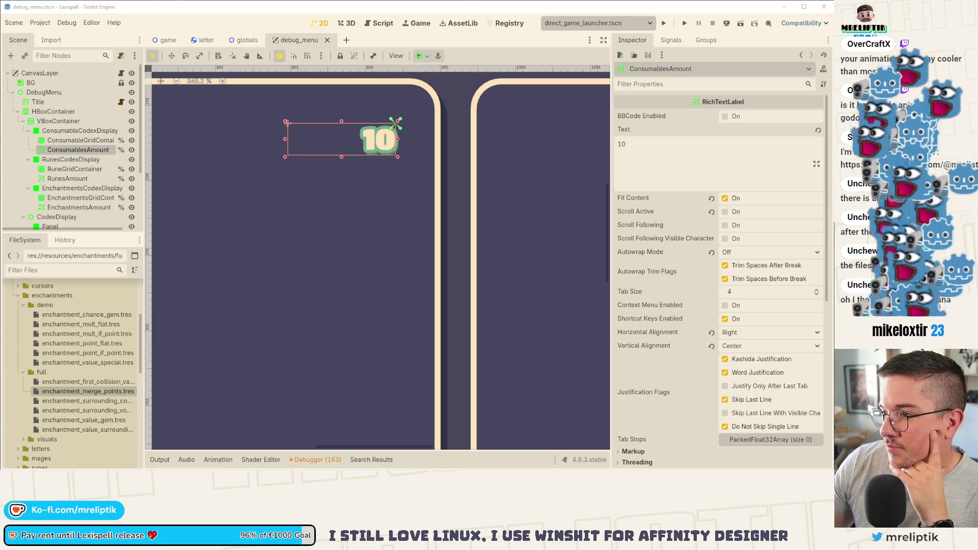
pyautogui.scroll(-2, 385, 147)
pyautogui.scroll(-20, 384, 148)
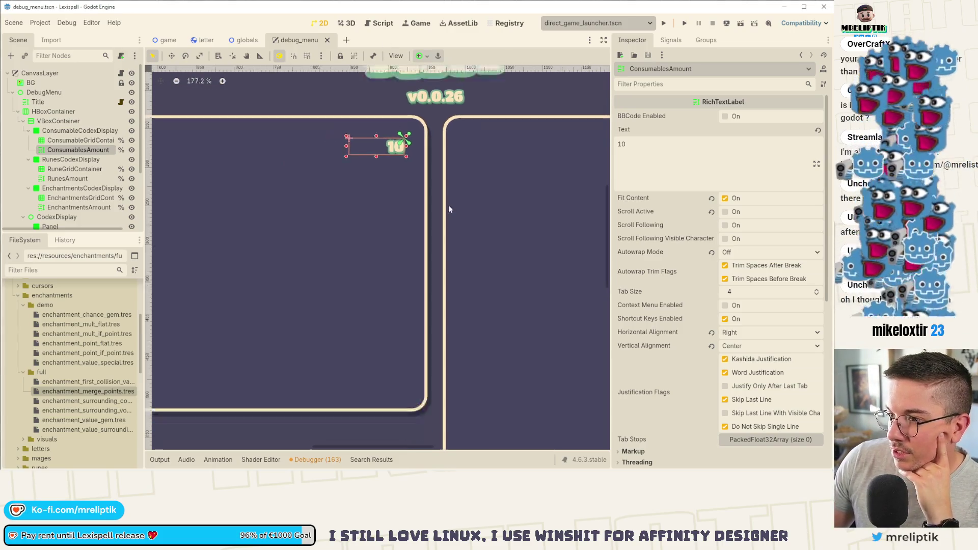
pyautogui.scroll(6, 469, 236)
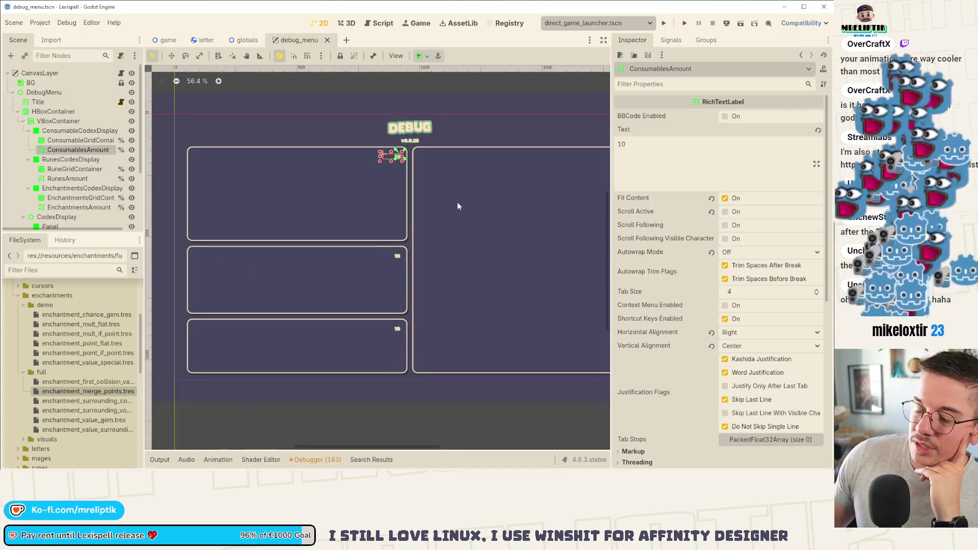
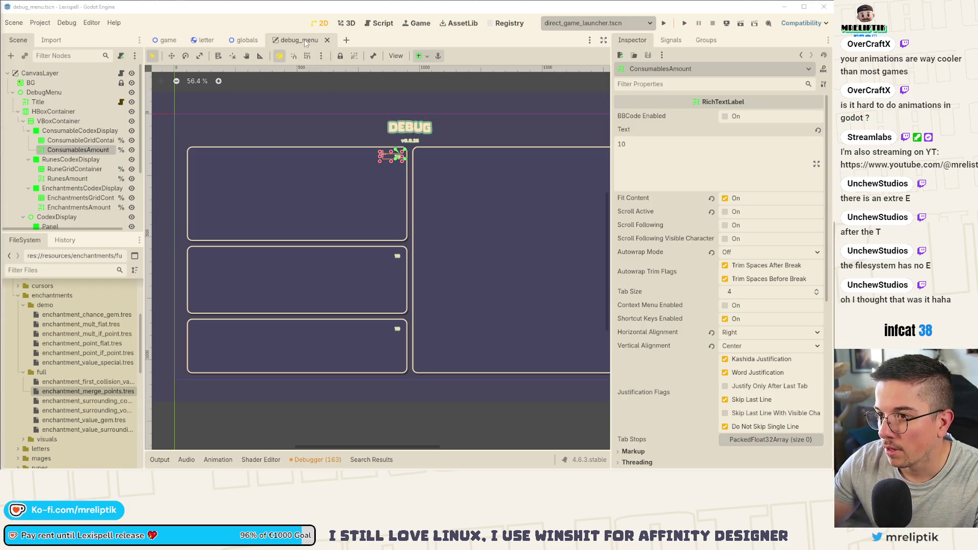
# Step: Close the debug_menu scene tab and run the Lexispell project in the editor
pyautogui.click(327, 40)
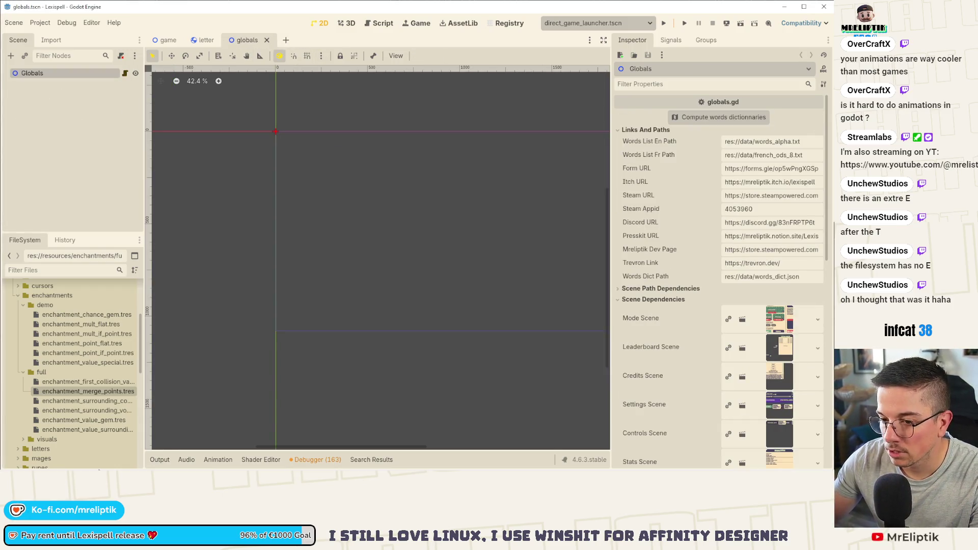
pyautogui.click(93, 186)
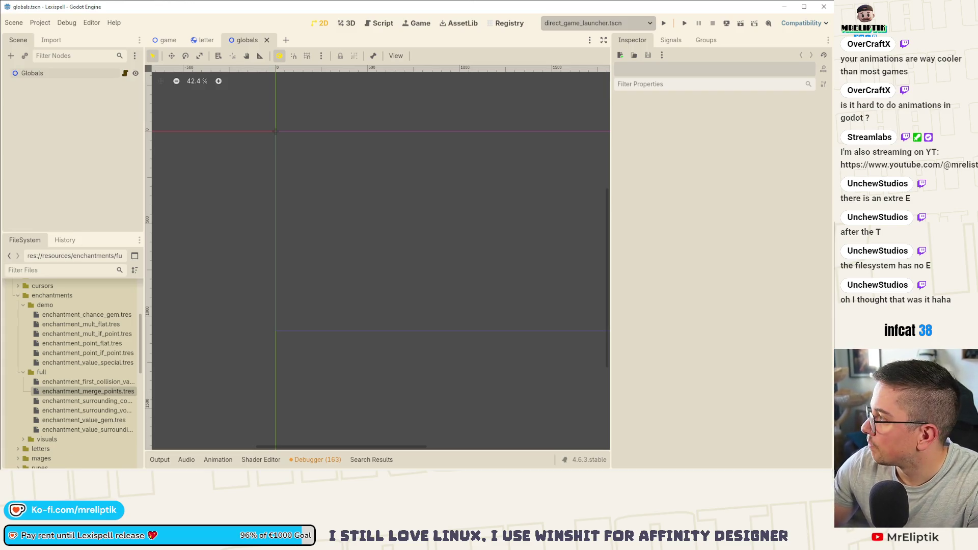
pyautogui.click(663, 23)
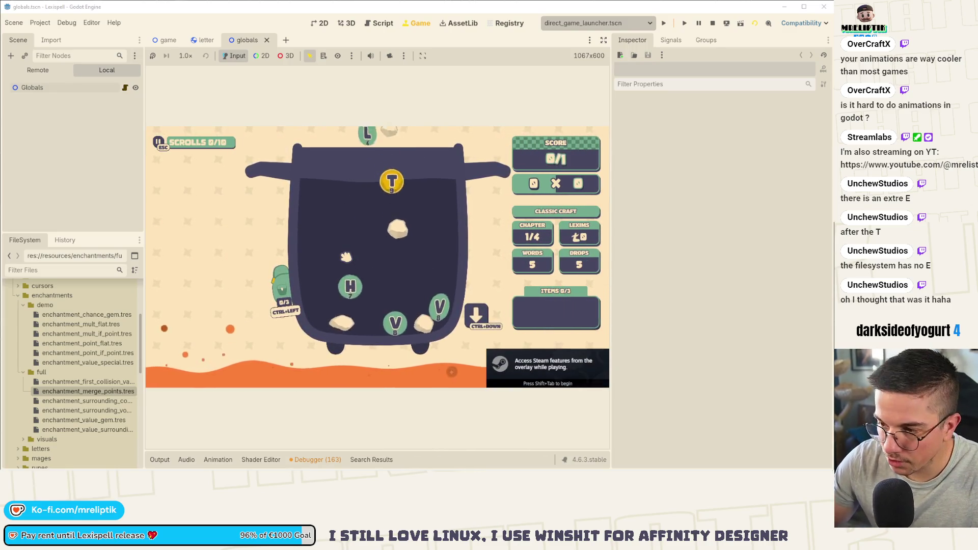
# Step: Open the in-game DEBUG overlay with F1 and inspect the enchantment icons
pyautogui.press('F1')
pyautogui.moveTo(212, 353)
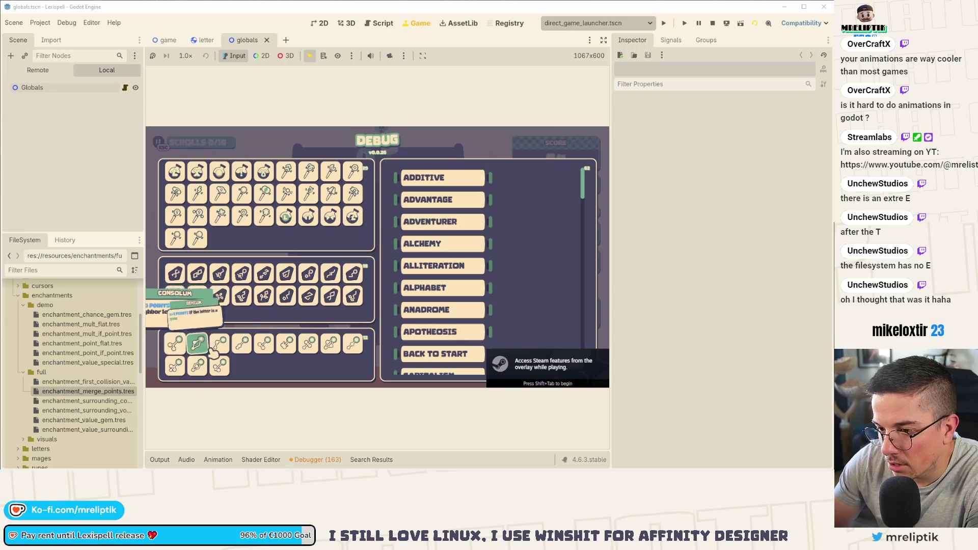
pyautogui.moveTo(220, 369)
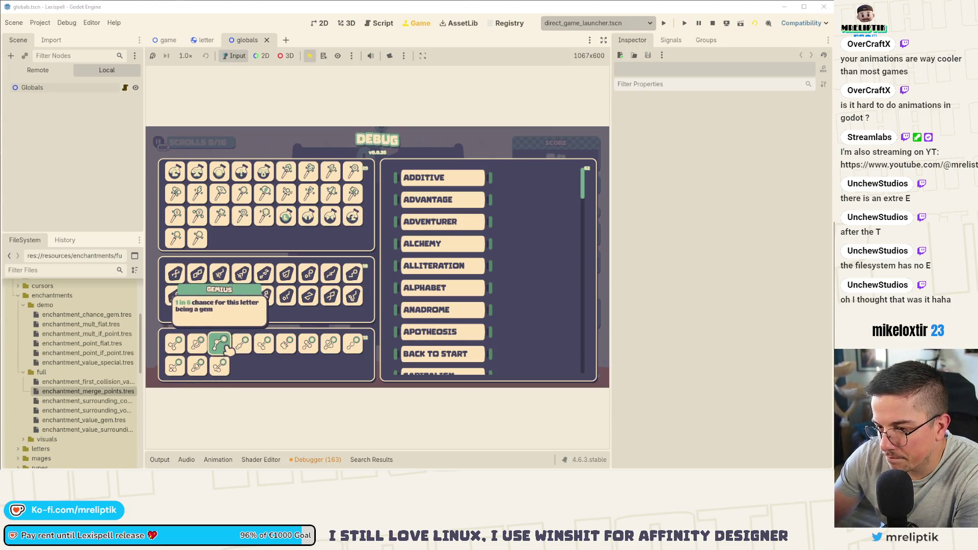
pyautogui.moveTo(244, 350)
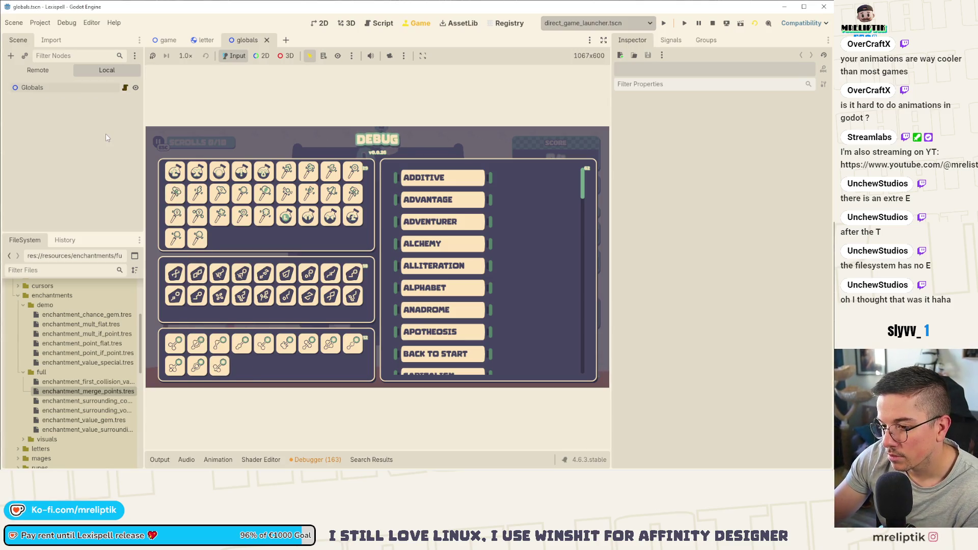
# Step: Stop the running game and switch to the game.tscn scene tab
pyautogui.moveTo(291, 351)
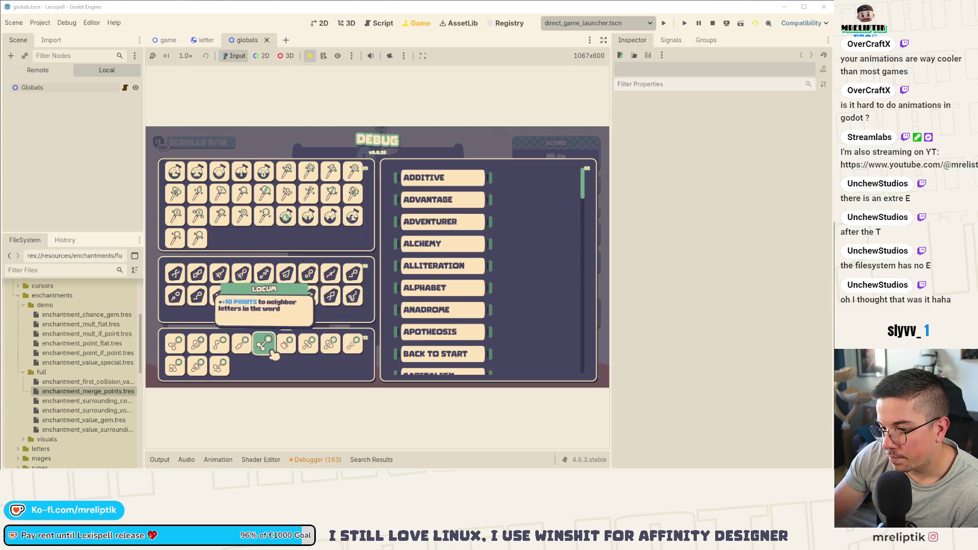
pyautogui.moveTo(229, 379)
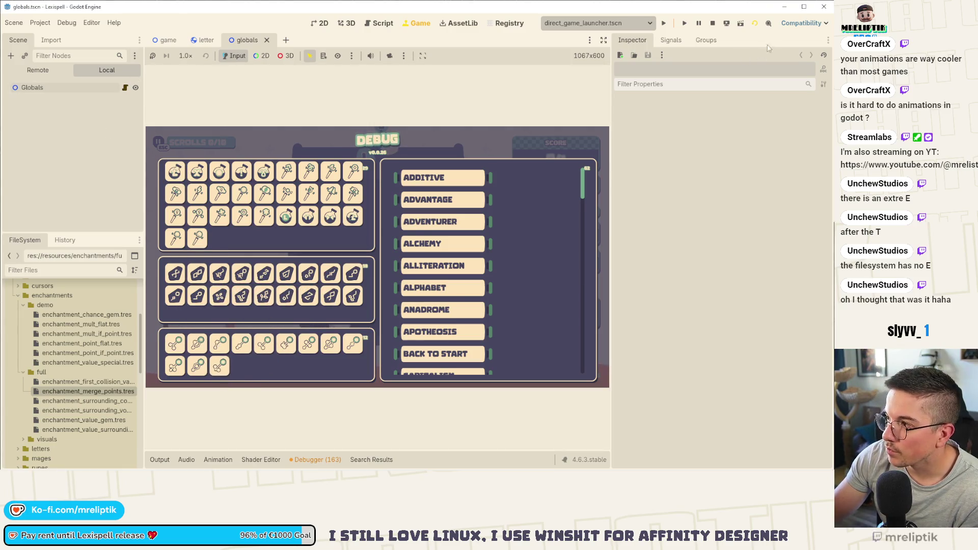
pyautogui.click(712, 23)
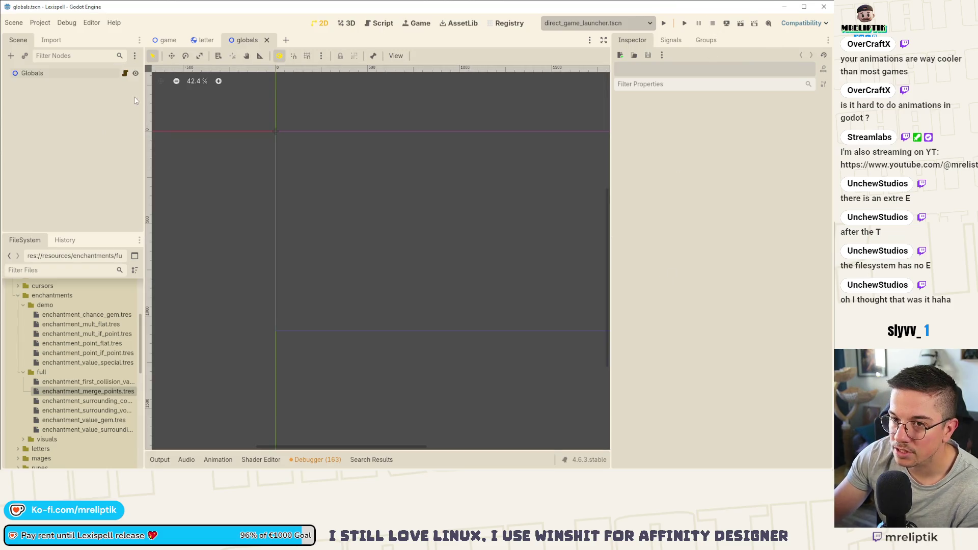
pyautogui.click(166, 39)
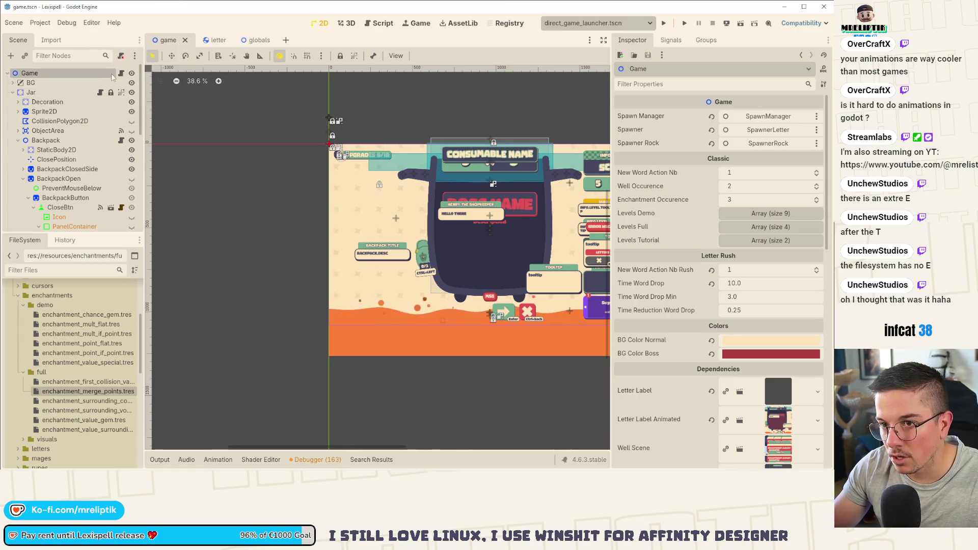
# Step: In game.gd, duplicate the MULT_IF_POINT case line as a SURROUNDING_VOWELS_VALUE case
pyautogui.click(121, 73)
pyautogui.scroll(-1, 345, 291)
pyautogui.scroll(7, 344, 291)
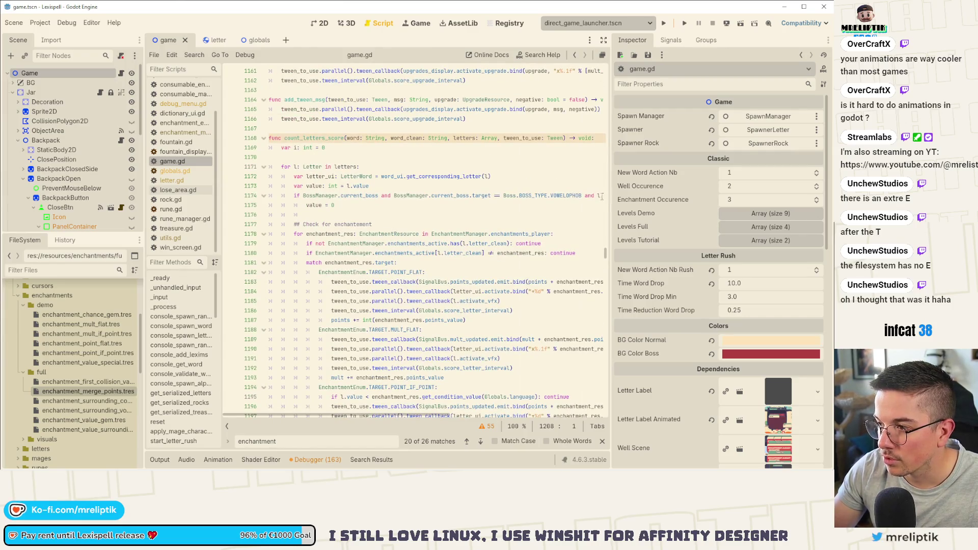
pyautogui.moveTo(611, 200); pyautogui.dragTo(734, 200)
pyautogui.scroll(-2, 332, 250)
pyautogui.scroll(-4, 332, 250)
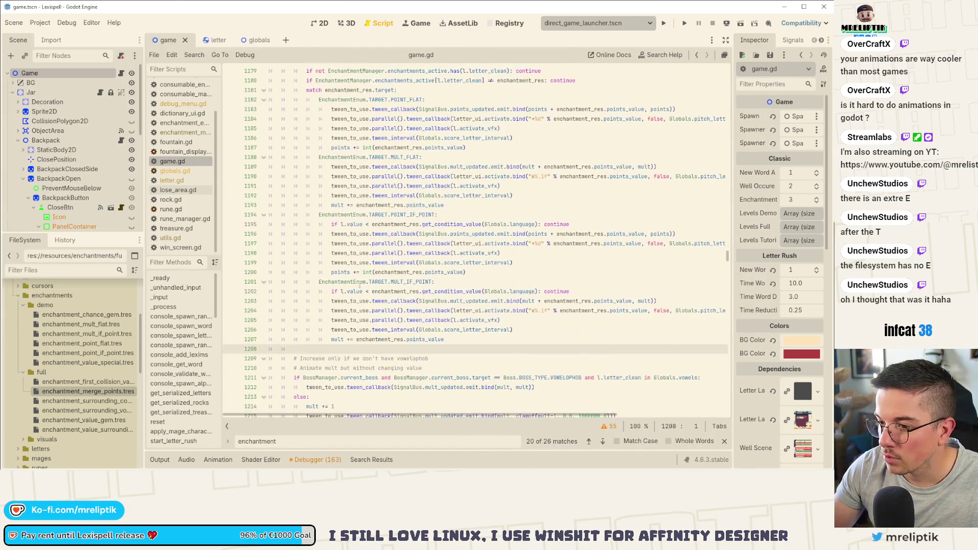
pyautogui.tripleClick(452, 281)
pyautogui.hotkey('ctrl', 'shift', 'd')
pyautogui.hotkey('alt', 'Down')
pyautogui.hotkey('alt', 'Down')
pyautogui.hotkey('alt', 'Down')
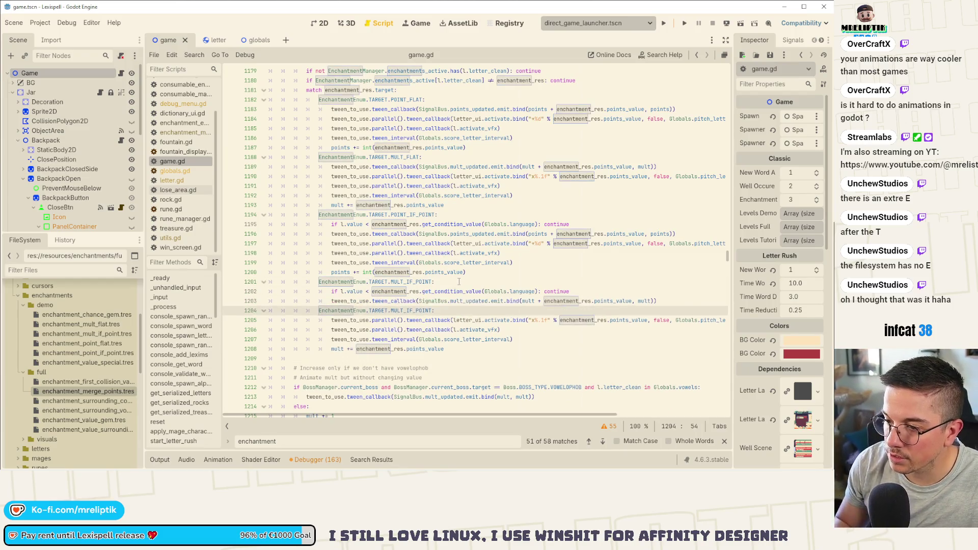
pyautogui.hotkey('ctrl', 'BackSpace')
pyautogui.hotkey('ctrl', 'BackSpace')
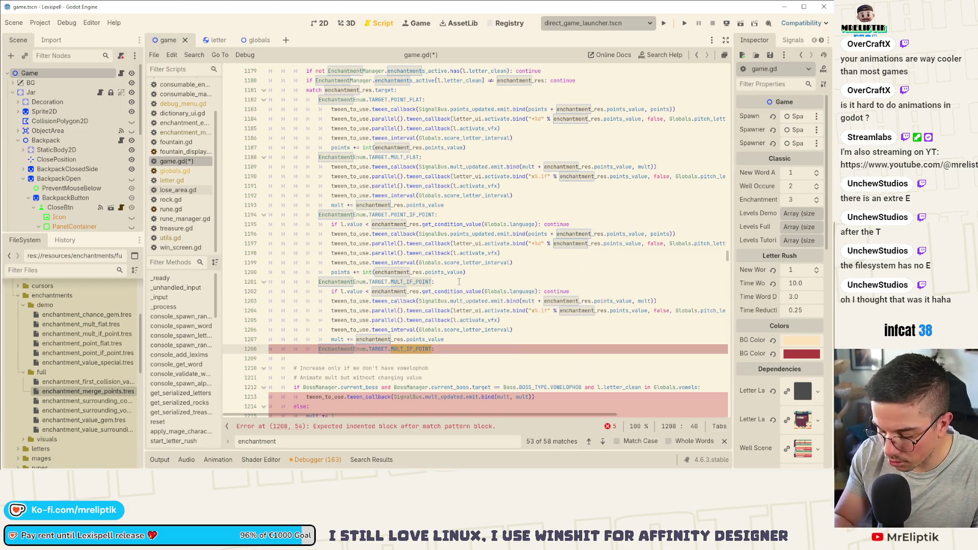
pyautogui.write('SURR')
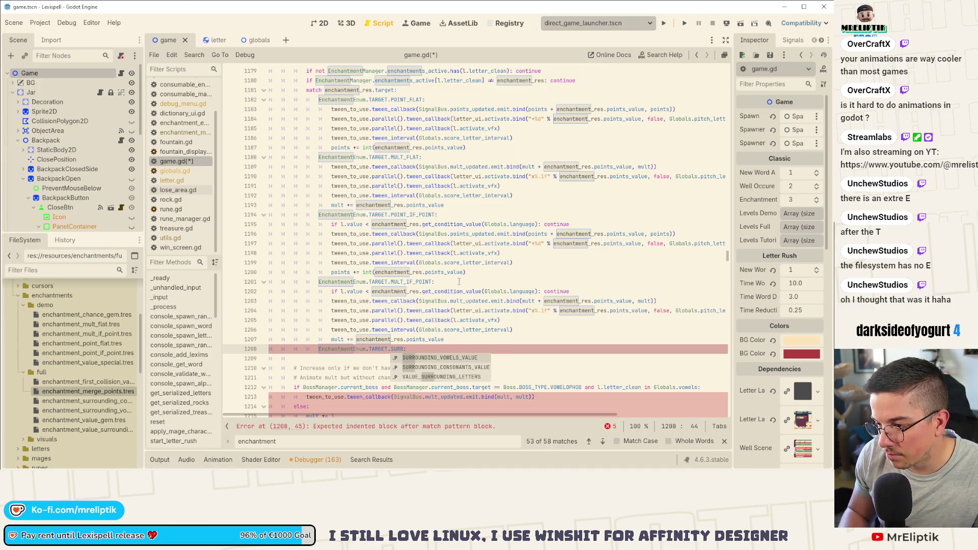
pyautogui.press('Return')
# Step: Add a SURROUNDING_CONSONANTS_VALUE case with a pass body and save
pyautogui.hotkey('ctrl', 'shift', 'd')
pyautogui.press('Left')
pyautogui.press('Left')
pyautogui.press('Left')
pyautogui.press('Left')
pyautogui.press('Left')
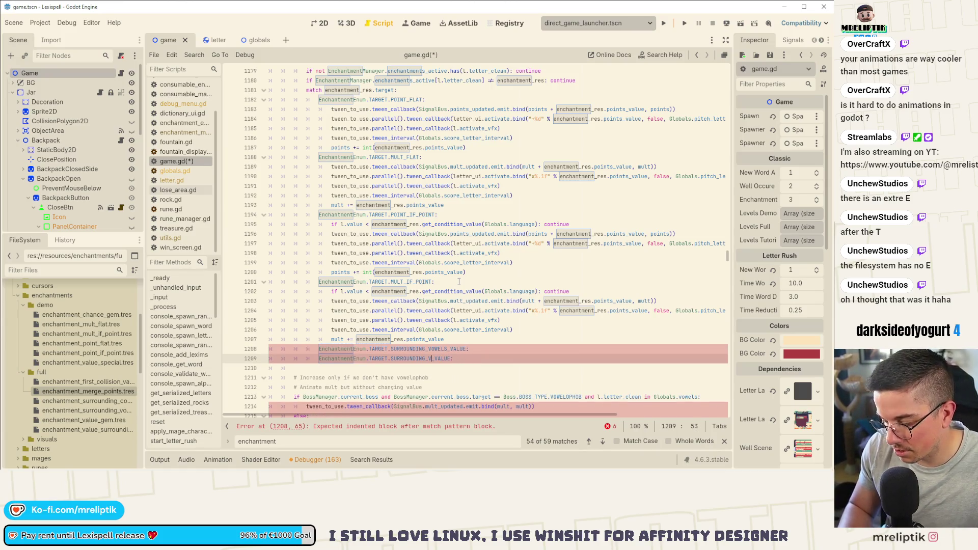
pyautogui.press('BackSpace')
pyautogui.write('CONSON')
pyautogui.press('Return')
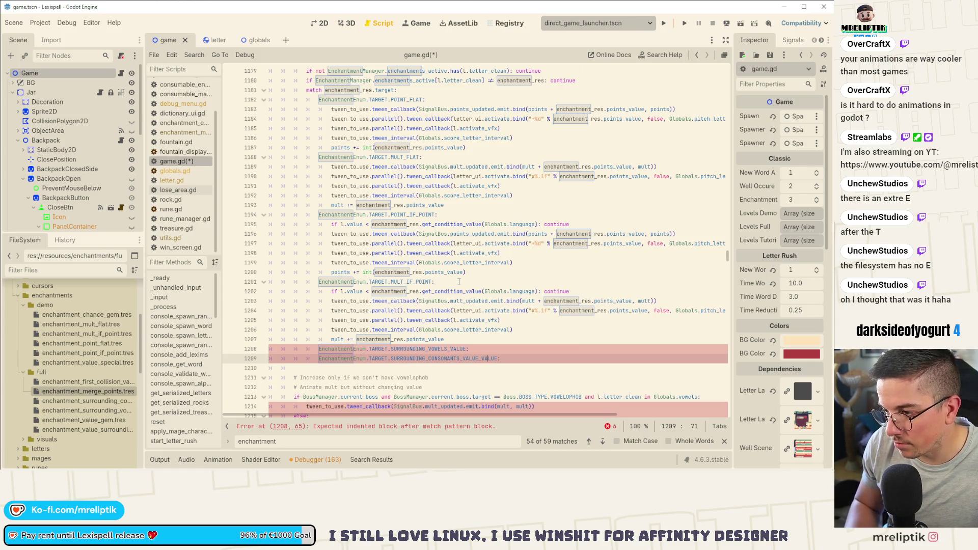
pyautogui.write(':')
pyautogui.press('Return')
pyautogui.write('pass')
pyautogui.hotkey('ctrl', 's')
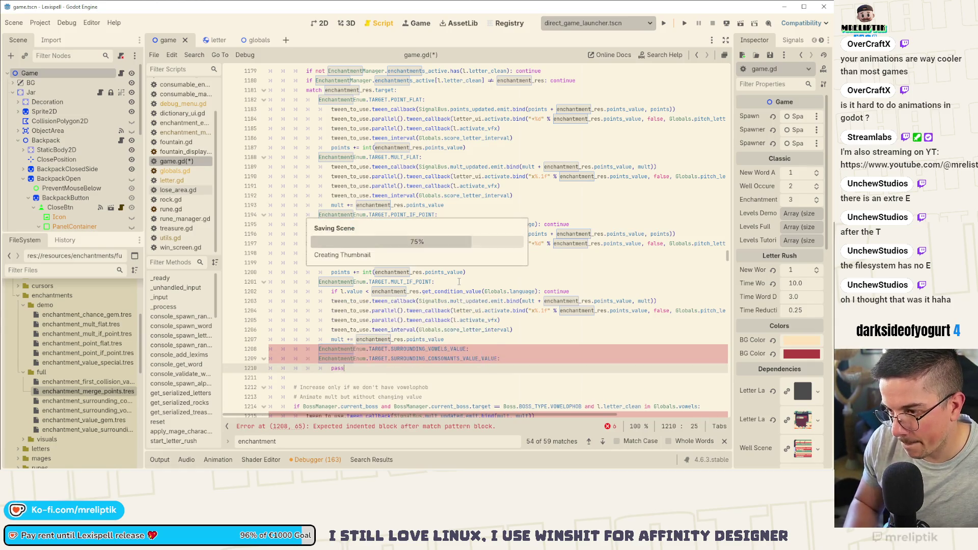
# Step: Give the SURROUNDING_VOWELS_VALUE case a pass body and save the script
pyautogui.press('Up')
pyautogui.press('Return')
pyautogui.press('Up')
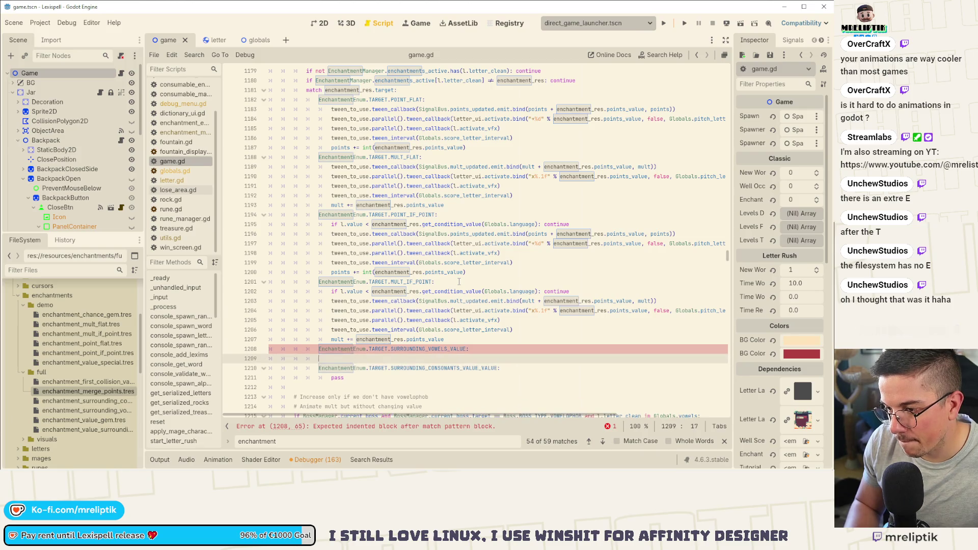
pyautogui.write('ass')
pyautogui.hotkey('ctrl', 's')
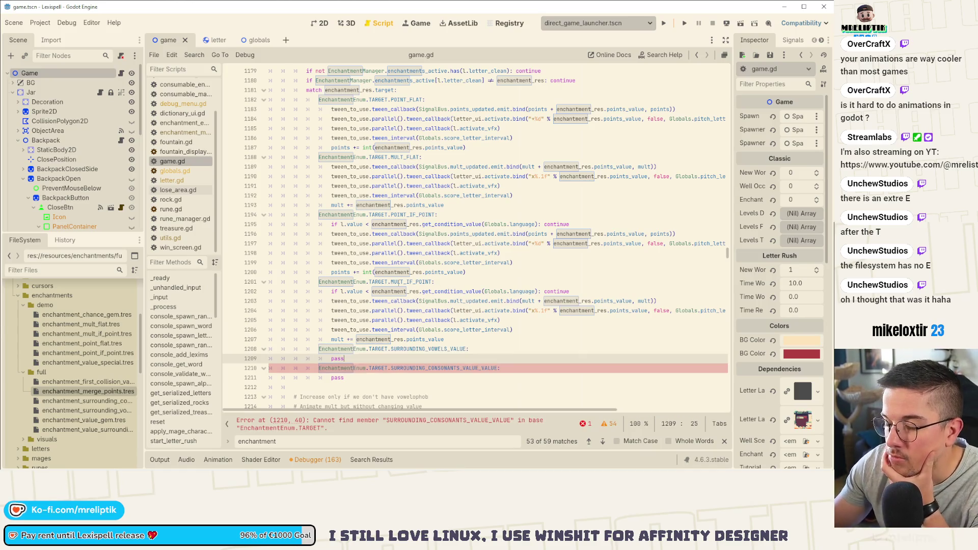
# Step: Trace uses of variable i in count_letters_score by folding the loop and searching
pyautogui.scroll(8, 356, 270)
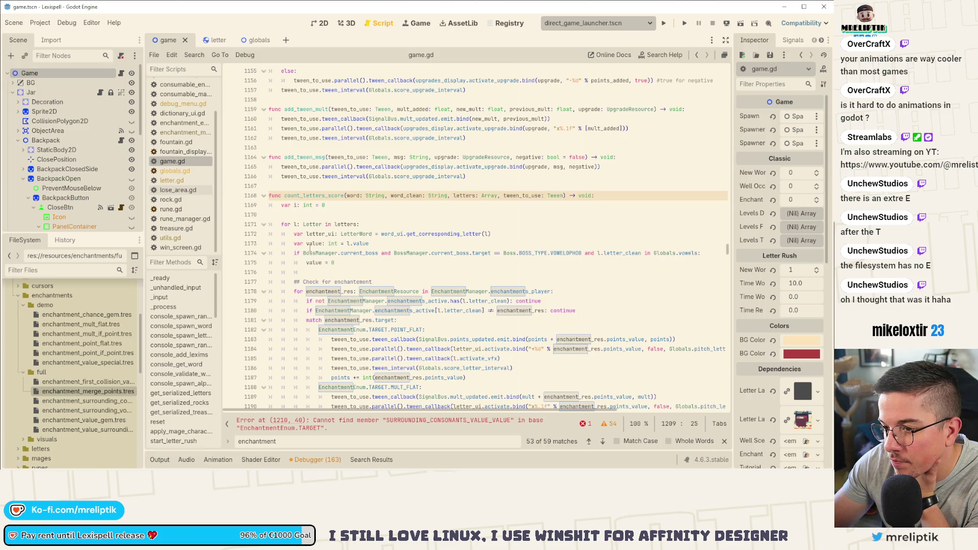
pyautogui.click(295, 204)
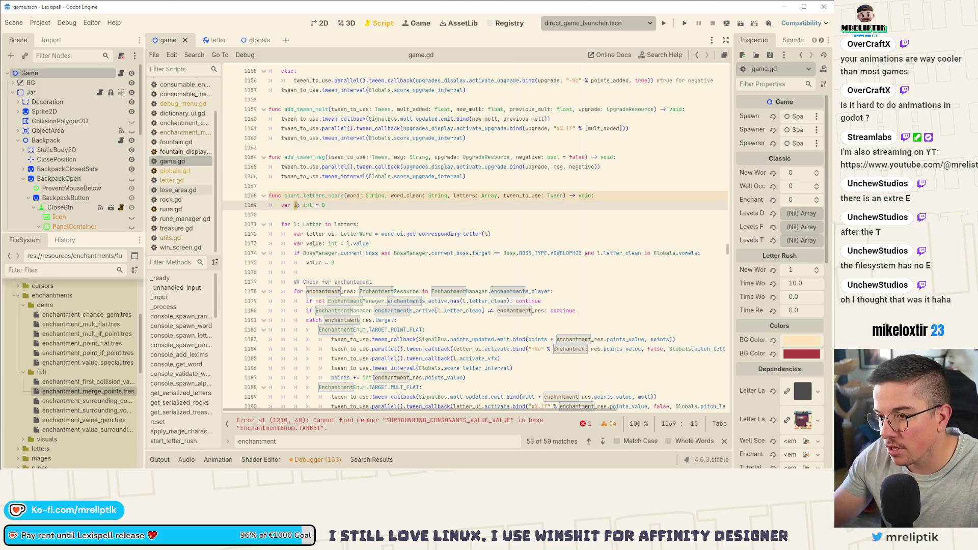
pyautogui.click(262, 225)
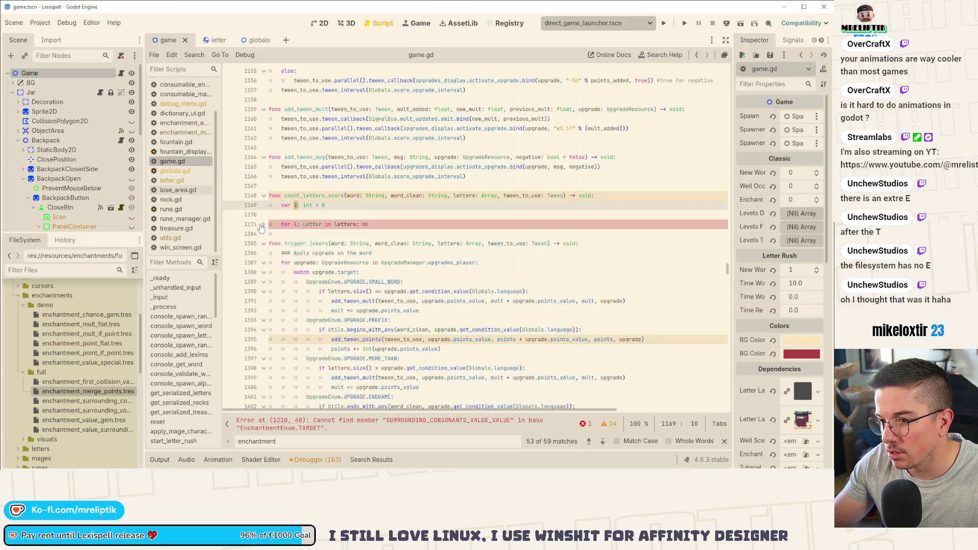
pyautogui.click(262, 224)
pyautogui.hotkey('ctrl', 'f')
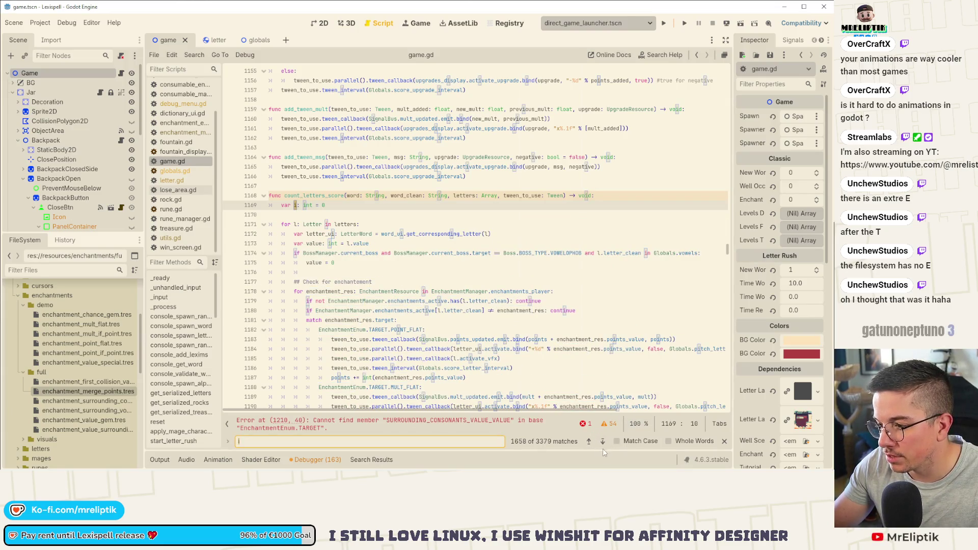
pyautogui.click(603, 441)
pyautogui.click(724, 441)
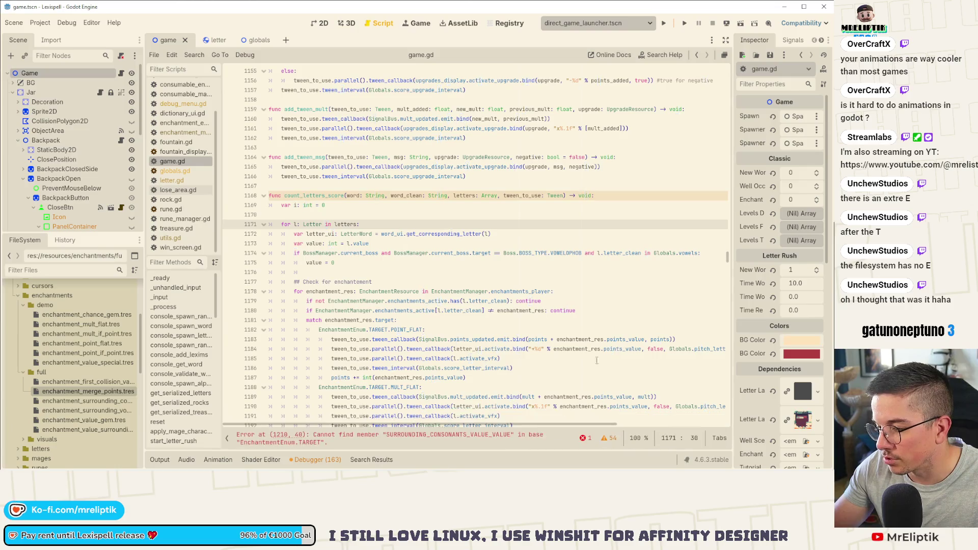
pyautogui.scroll(-6, 379, 271)
pyautogui.scroll(-10, 379, 270)
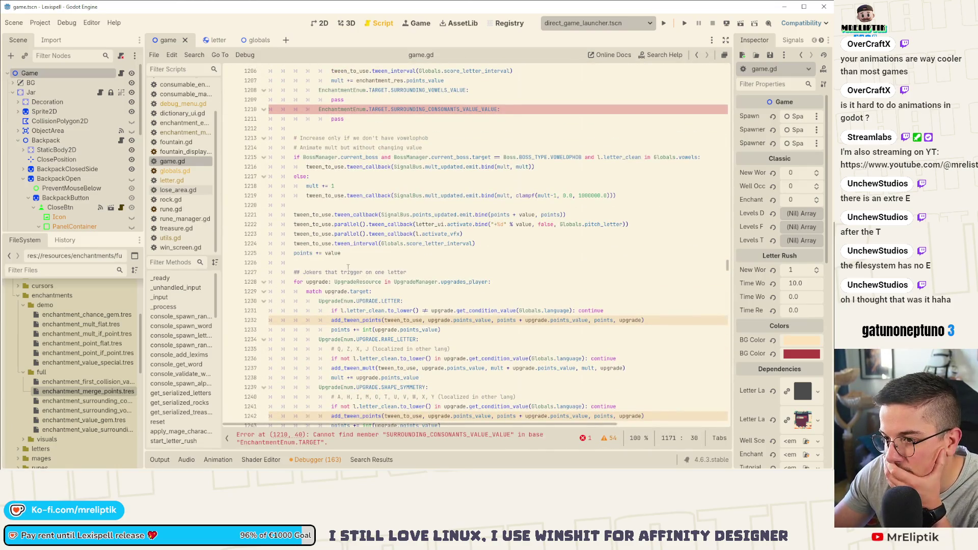
pyautogui.scroll(-20, 342, 243)
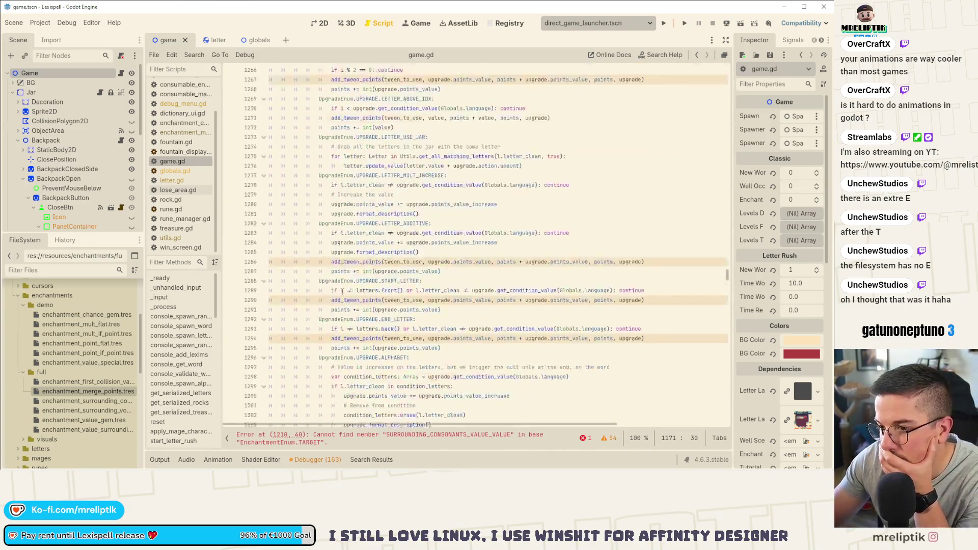
pyautogui.scroll(-1, 343, 297)
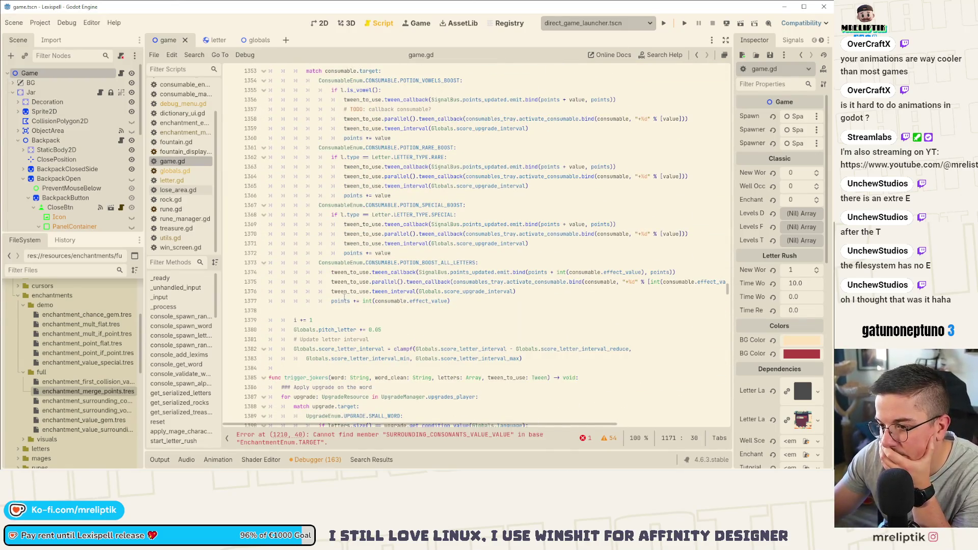
pyautogui.scroll(20, 364, 320)
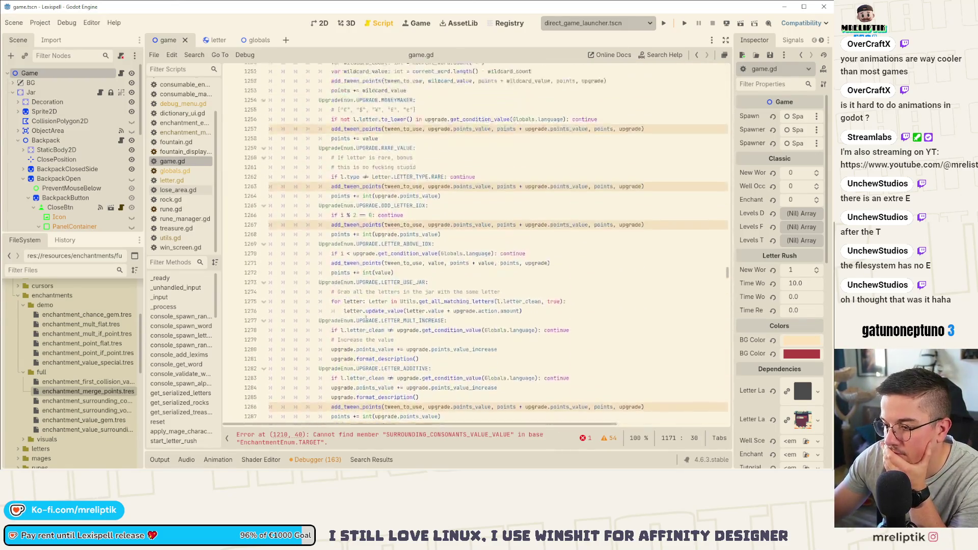
# Step: Change SURROUNDING_CONSONANTS_VALUE_VALUE on line 1210 to SURROUNDING_CONSONANTS_VALUE and save
pyautogui.click(407, 436)
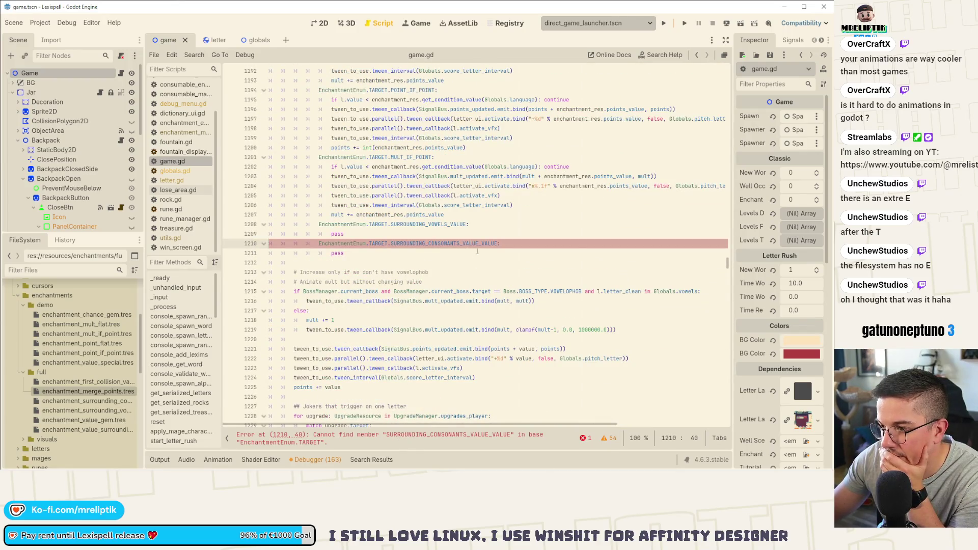
pyautogui.doubleClick(462, 241)
pyautogui.click(499, 244)
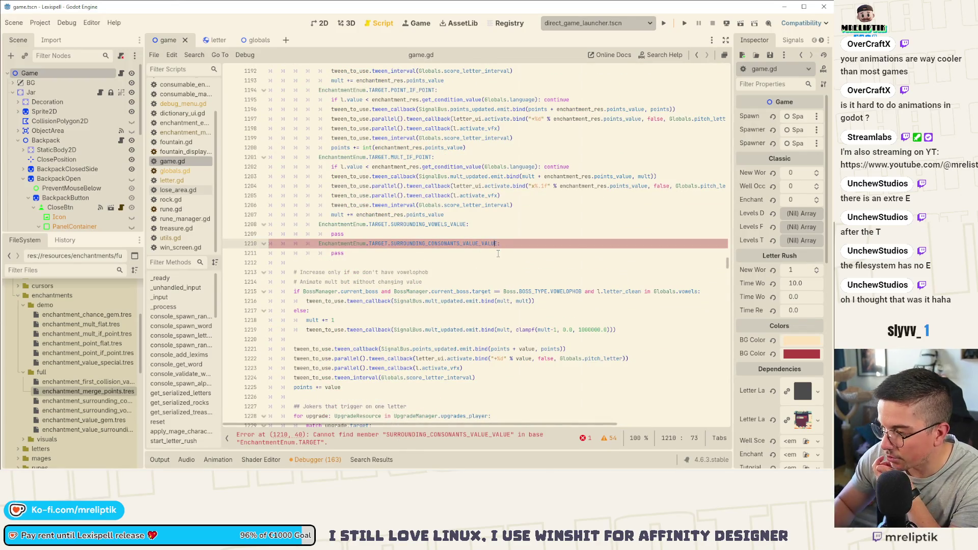
pyautogui.press('BackSpace')
pyautogui.press('BackSpace')
pyautogui.press('BackSpace')
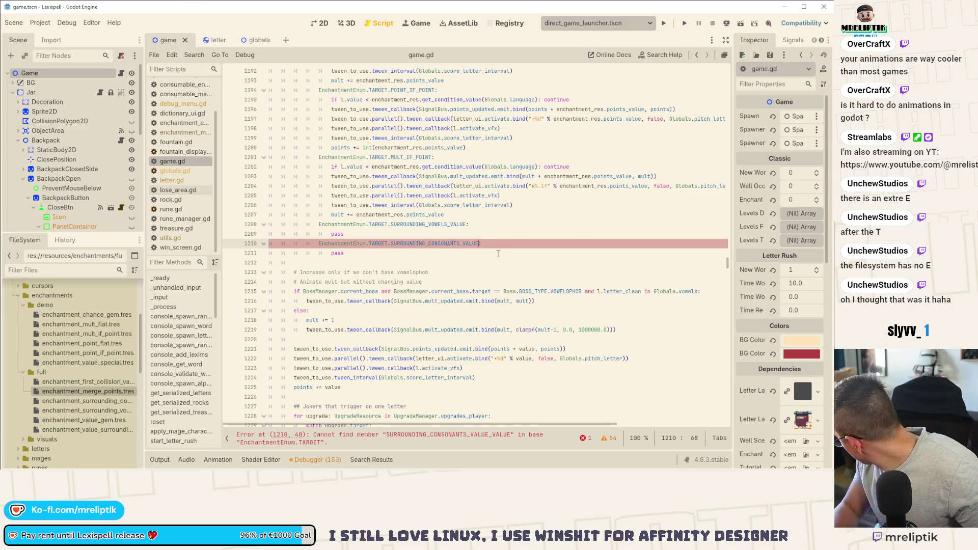
pyautogui.hotkey('ctrl', 's')
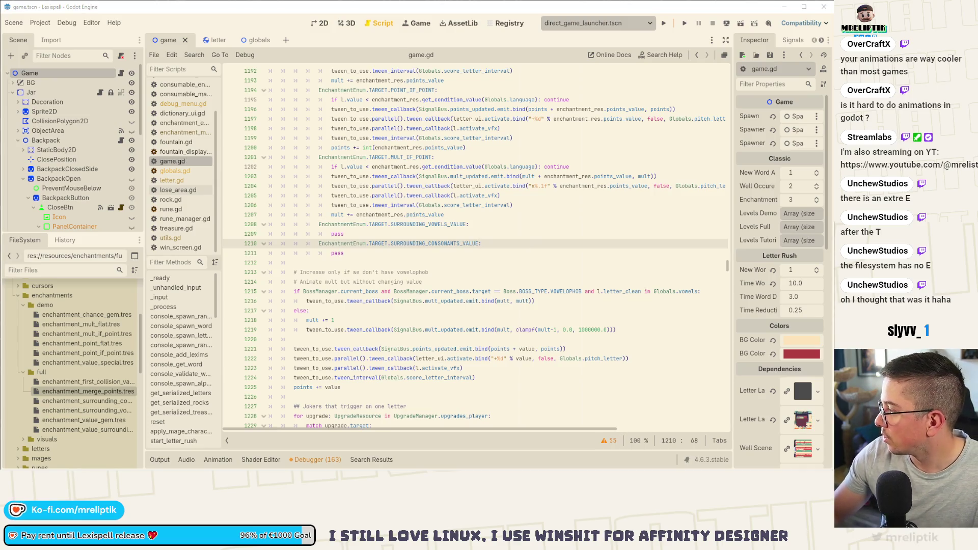
pyautogui.press('super')
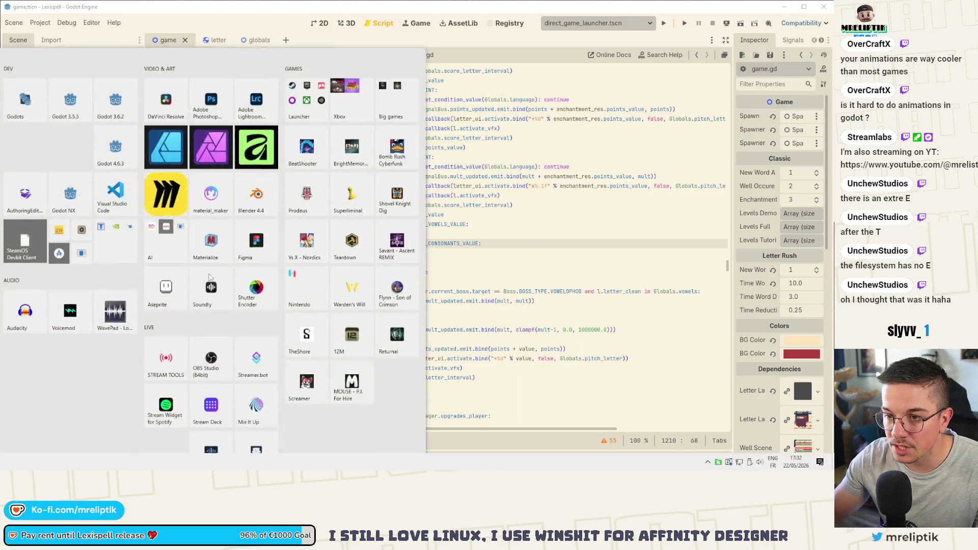
# Step: In Steam, search the store for 'split happens' and open the Split Happens! page
pyautogui.press('super')
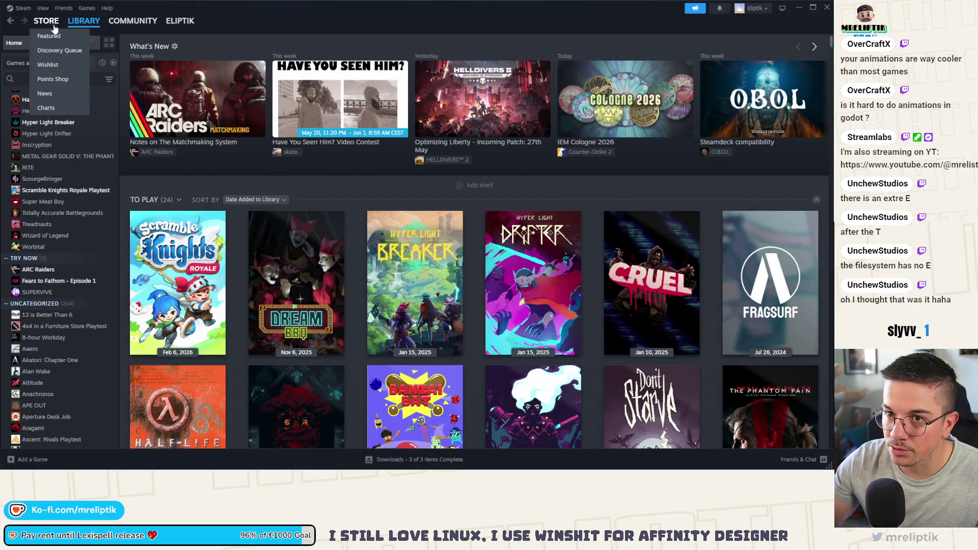
pyautogui.click(54, 32)
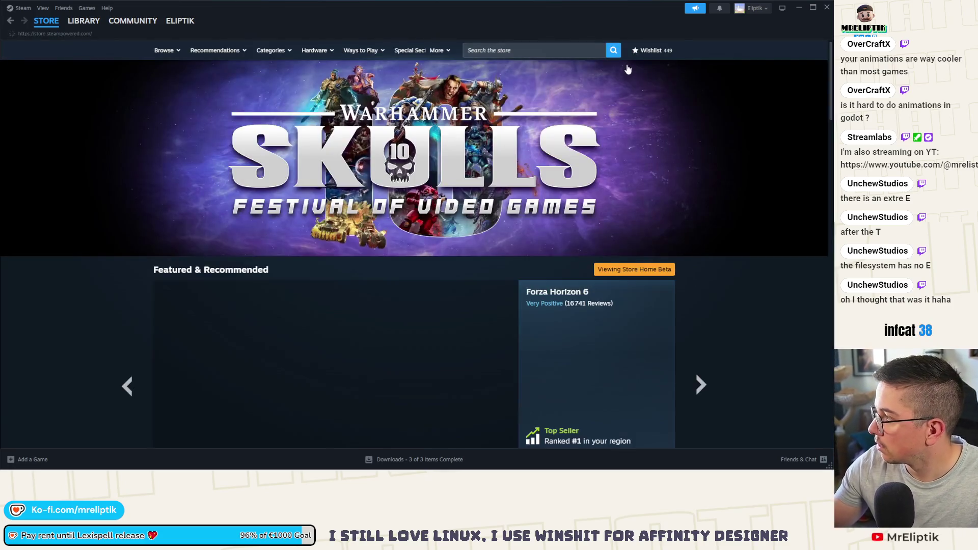
pyautogui.click(512, 50)
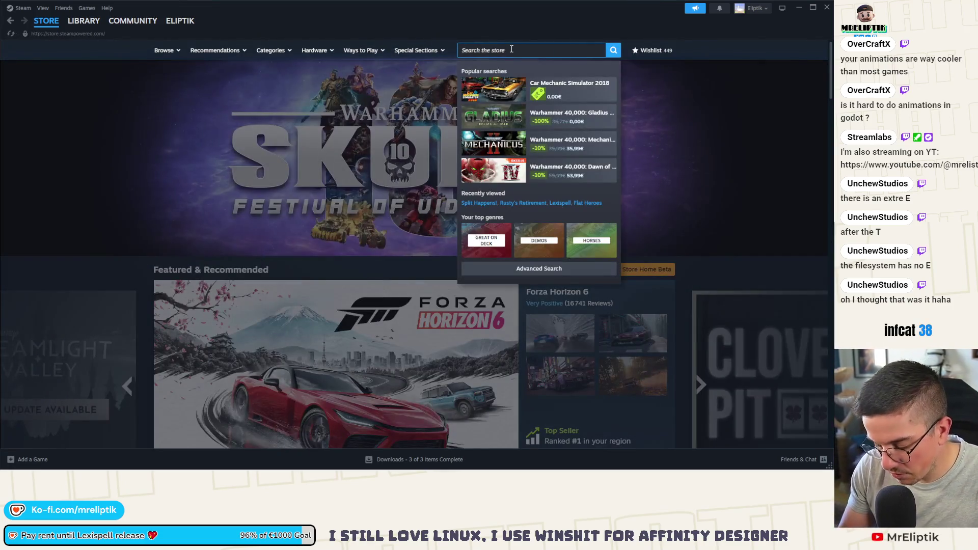
pyautogui.scroll(-5, 511, 49)
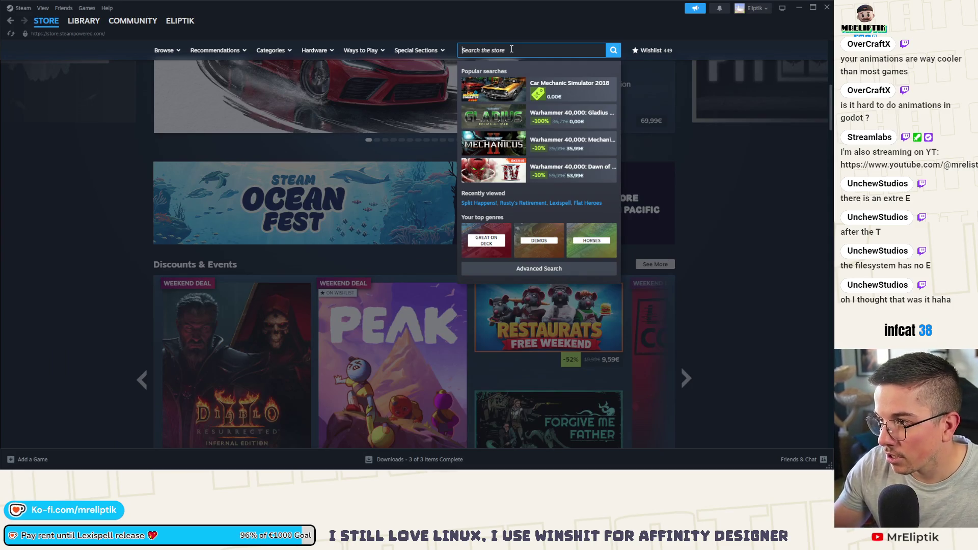
pyautogui.write('s')
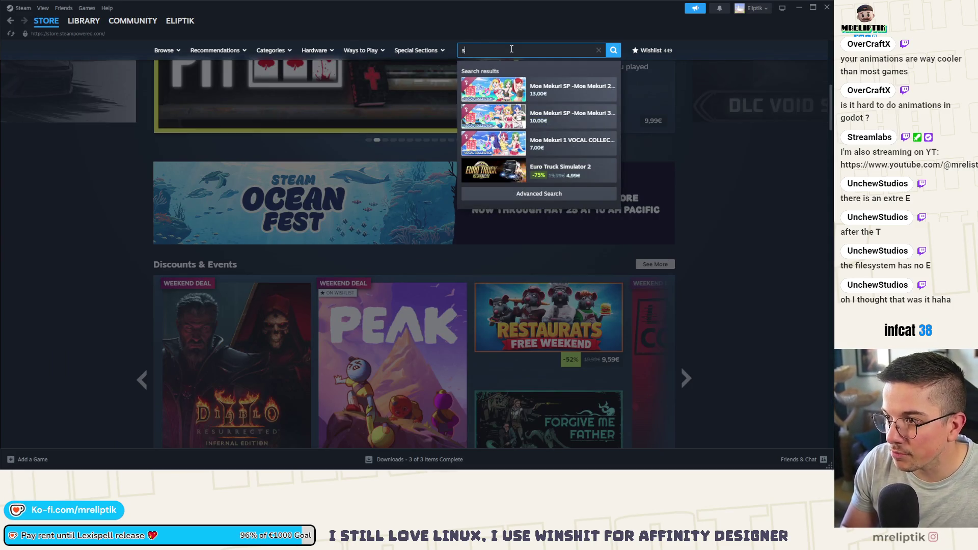
pyautogui.write('pmt happens')
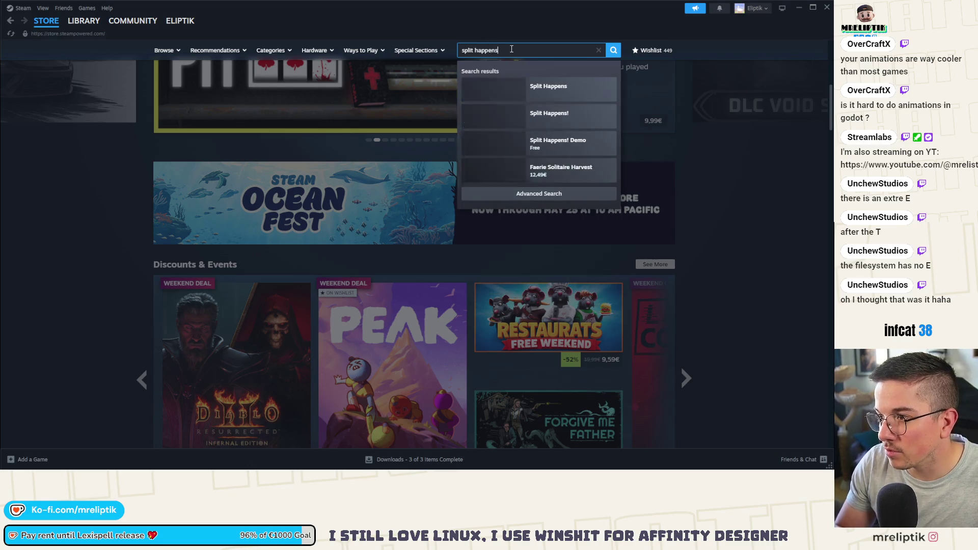
pyautogui.click(549, 114)
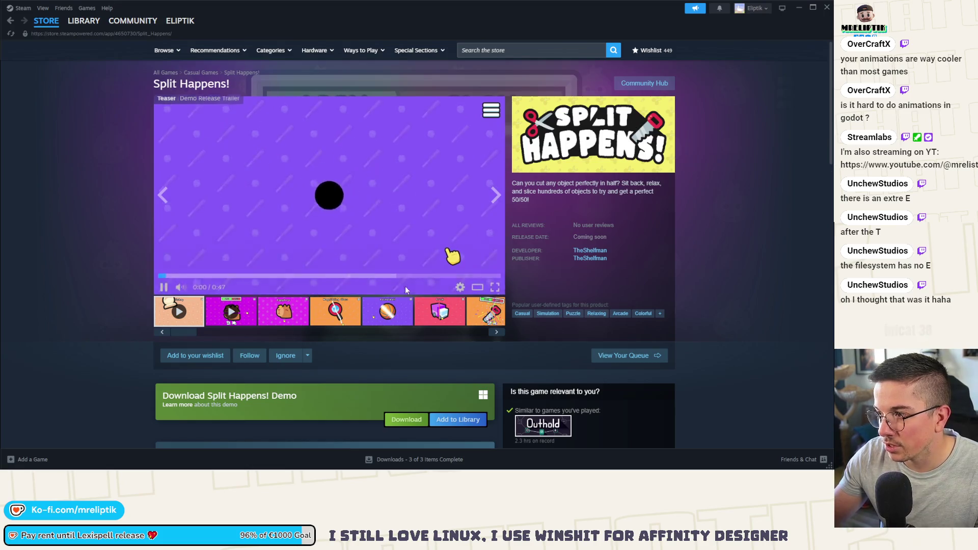
# Step: Install the Split Happens! demo, check its download progress, then return to Godot
pyautogui.scroll(-3, 402, 329)
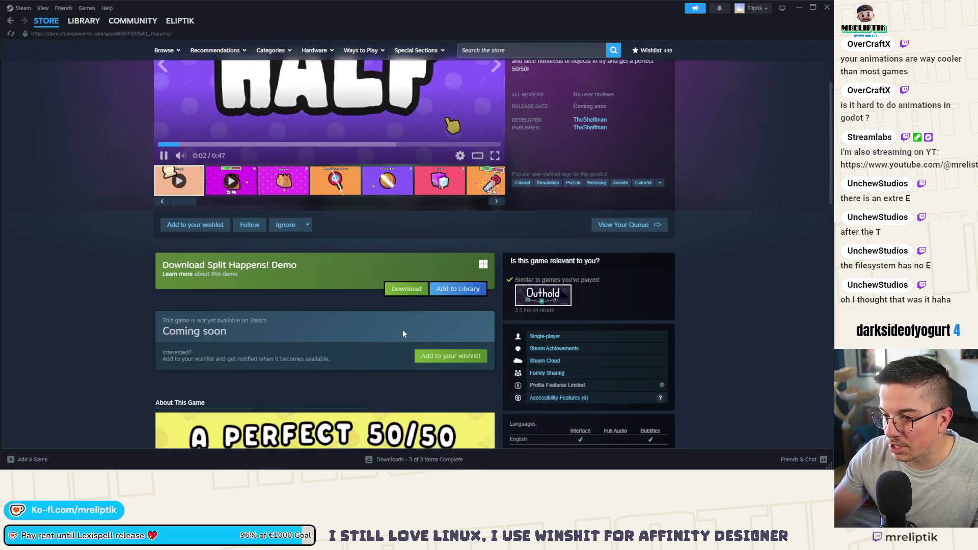
pyautogui.scroll(3, 356, 316)
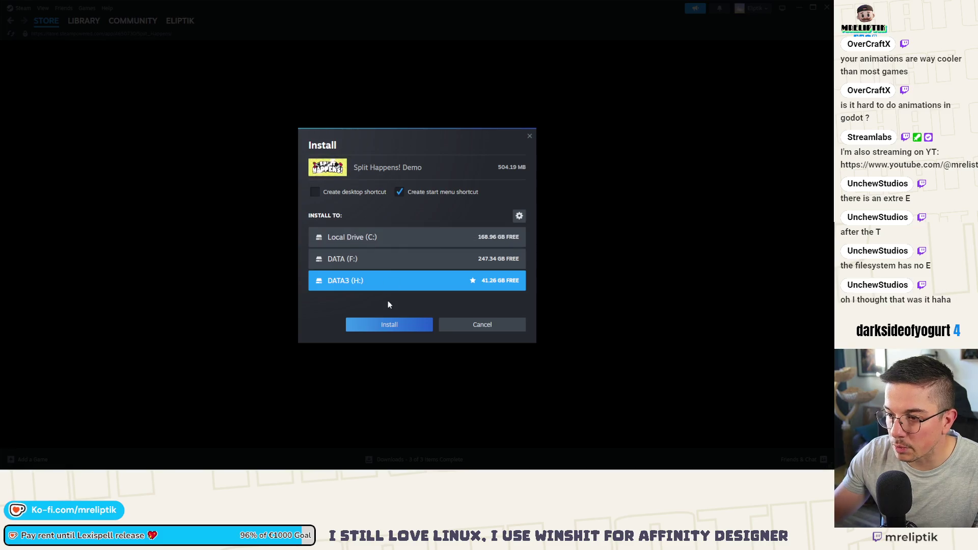
pyautogui.click(390, 325)
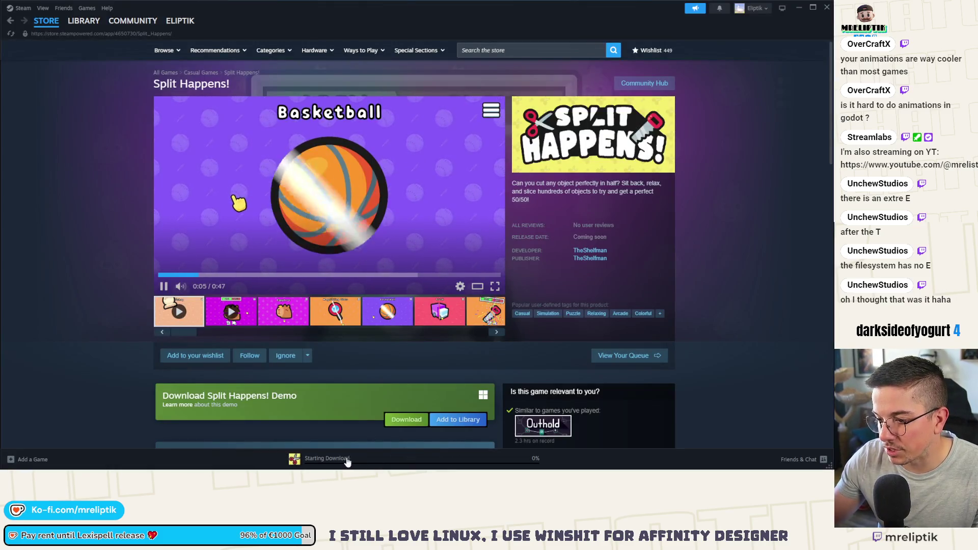
pyautogui.click(346, 459)
pyautogui.rightClick(147, 79)
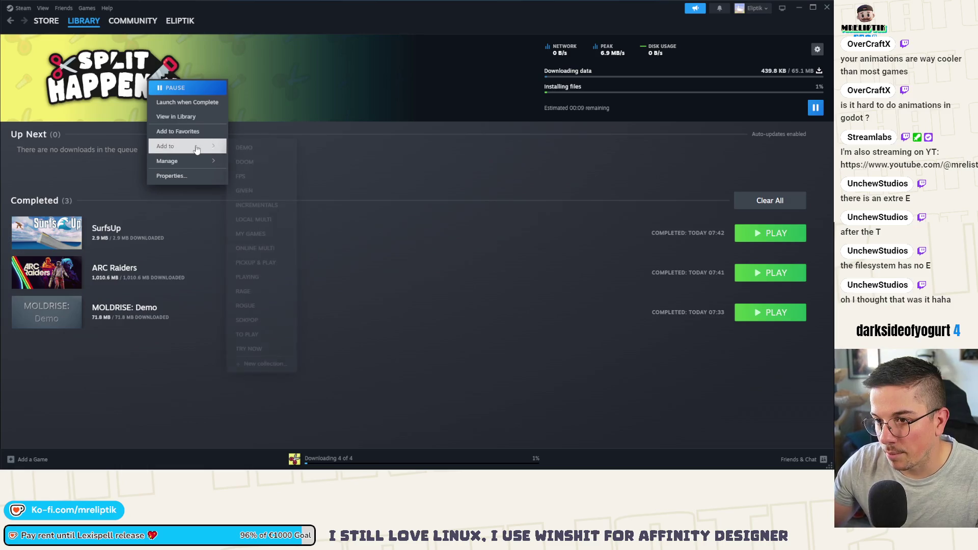
pyautogui.click(74, 27)
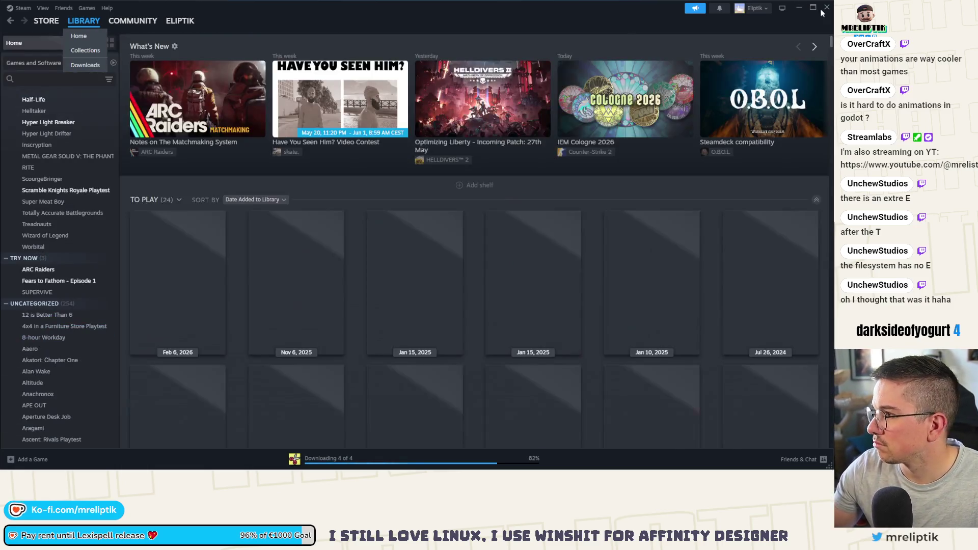
pyautogui.hotkey('alt', 'Tab')
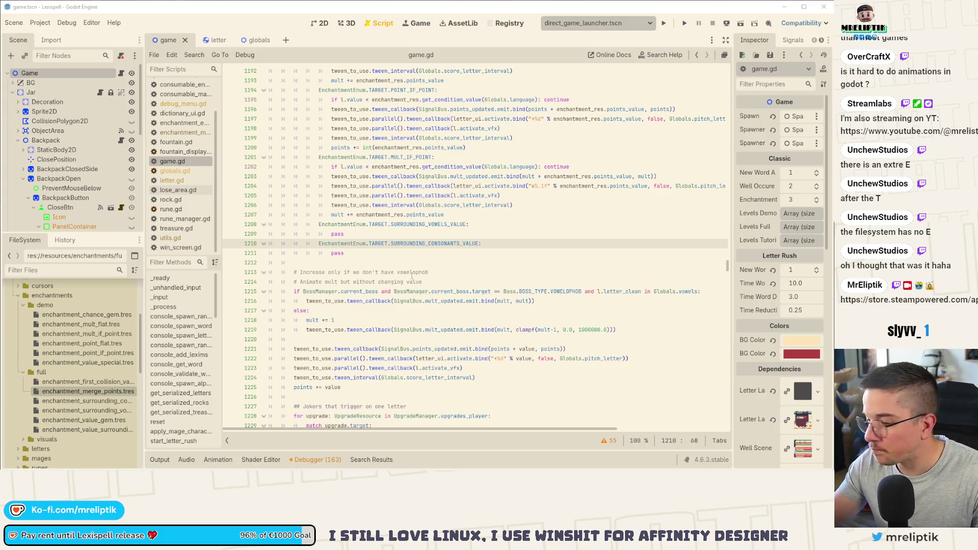
# Step: Replace the vowels case's pass with a 'var neighbor_letters: Array =' declaration
pyautogui.click(365, 237)
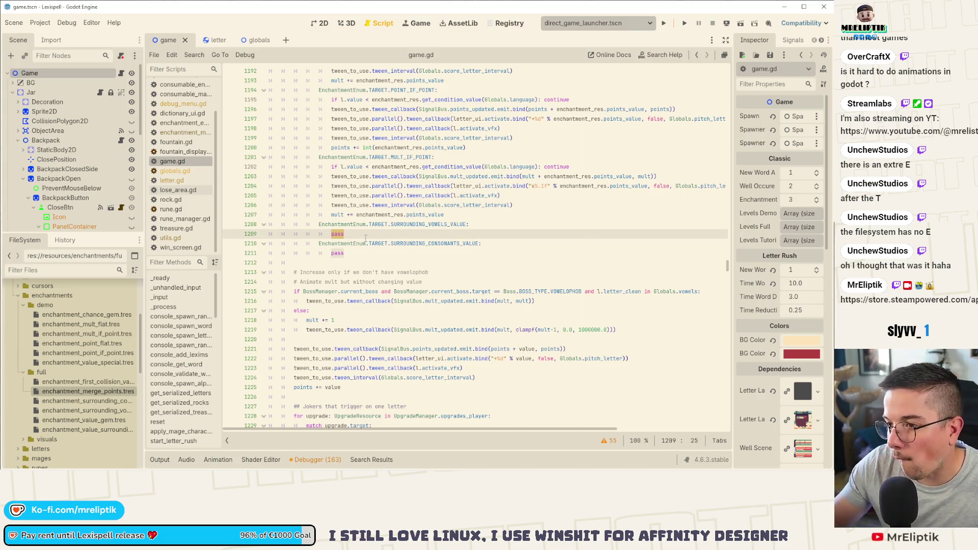
pyautogui.press('BackSpace')
pyautogui.press('BackSpace')
pyautogui.press('BackSpace')
pyautogui.write('if ')
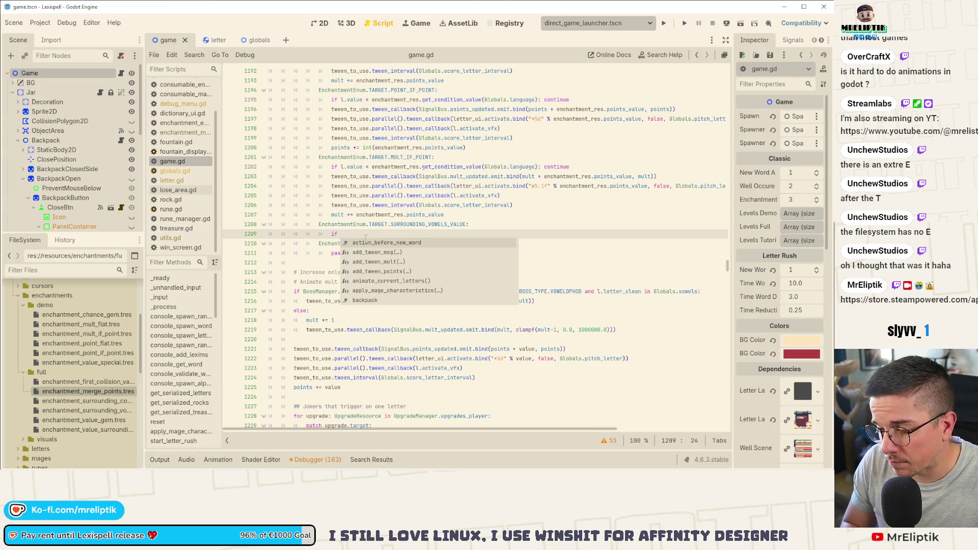
pyautogui.write('i')
pyautogui.press('BackSpace')
pyautogui.press('BackSpace')
pyautogui.press('BackSpace')
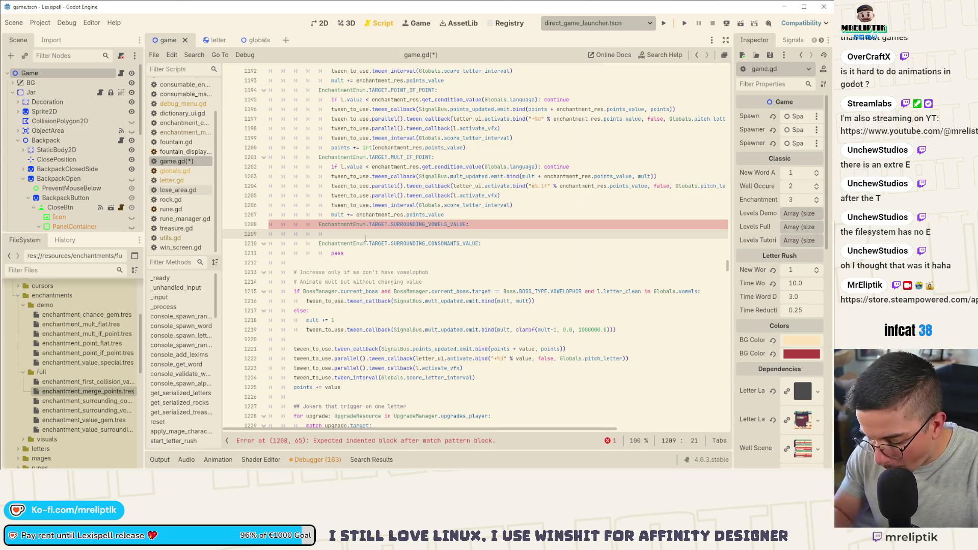
pyautogui.write('tils.')
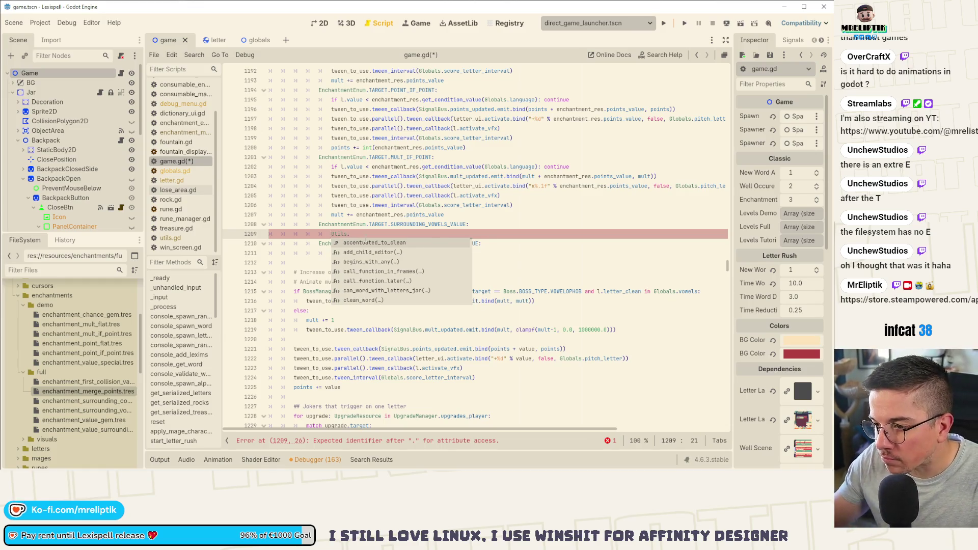
pyautogui.write('var surro')
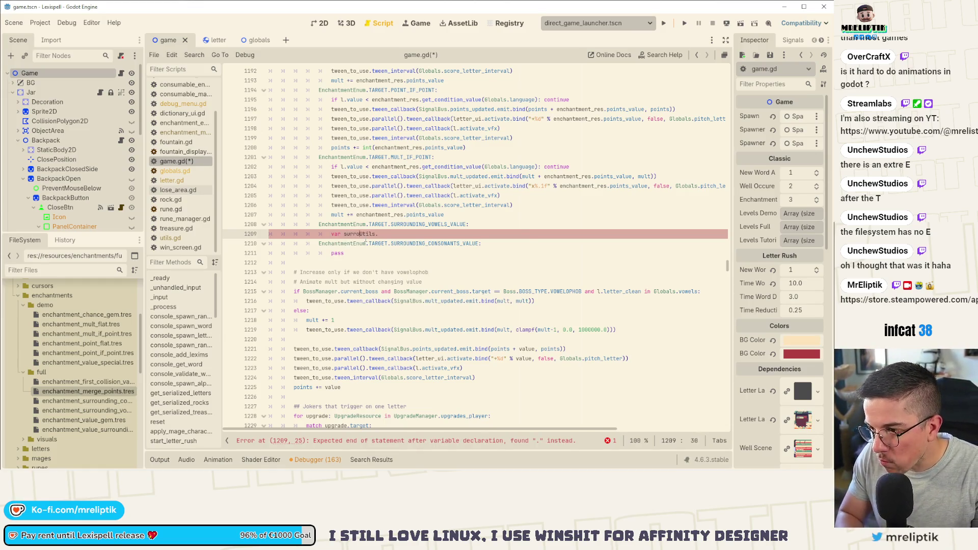
pyautogui.write('ghbor_')
pyautogui.write('letters')
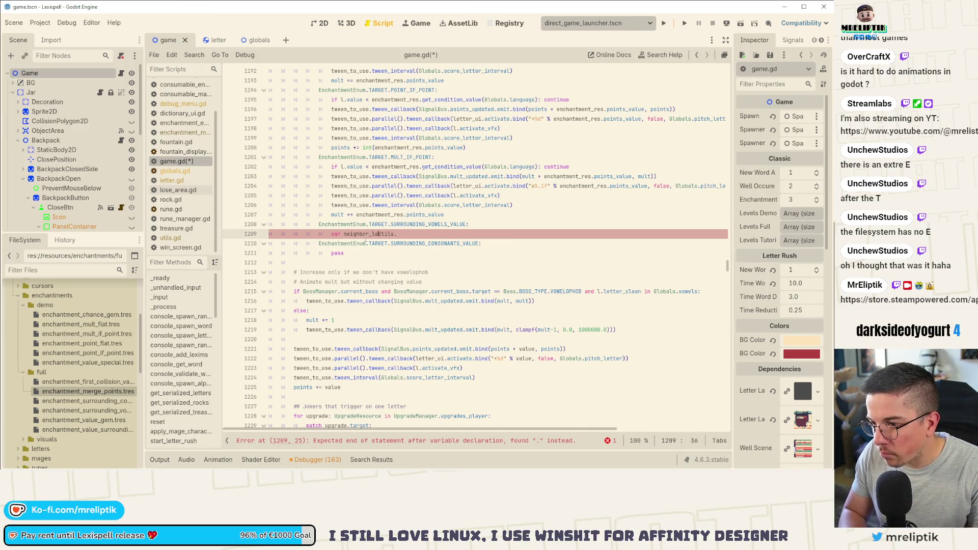
pyautogui.write('Array')
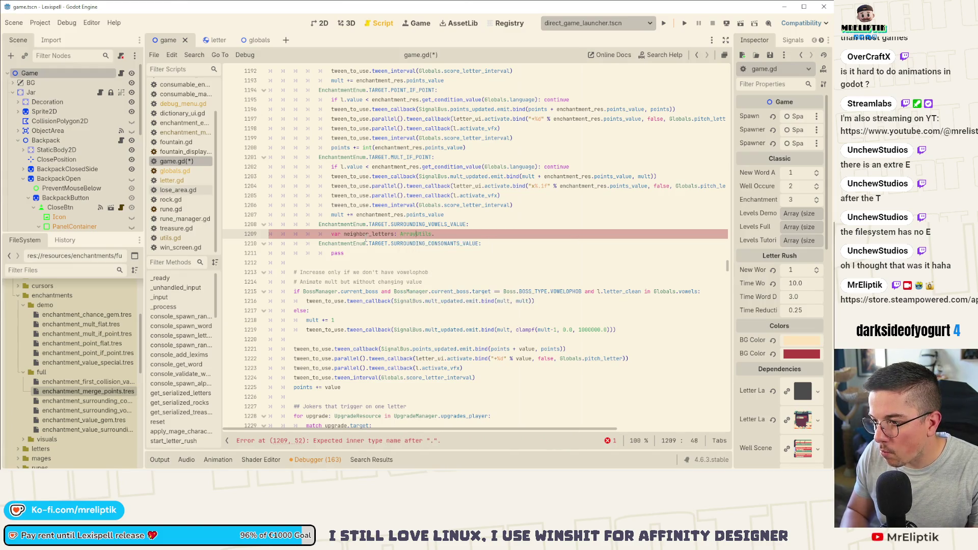
pyautogui.write('Le')
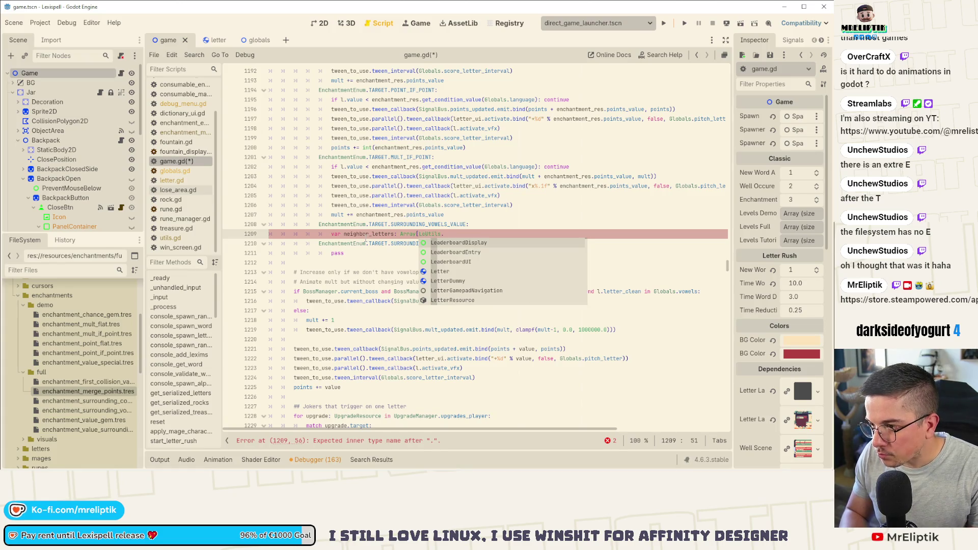
pyautogui.write('tt')
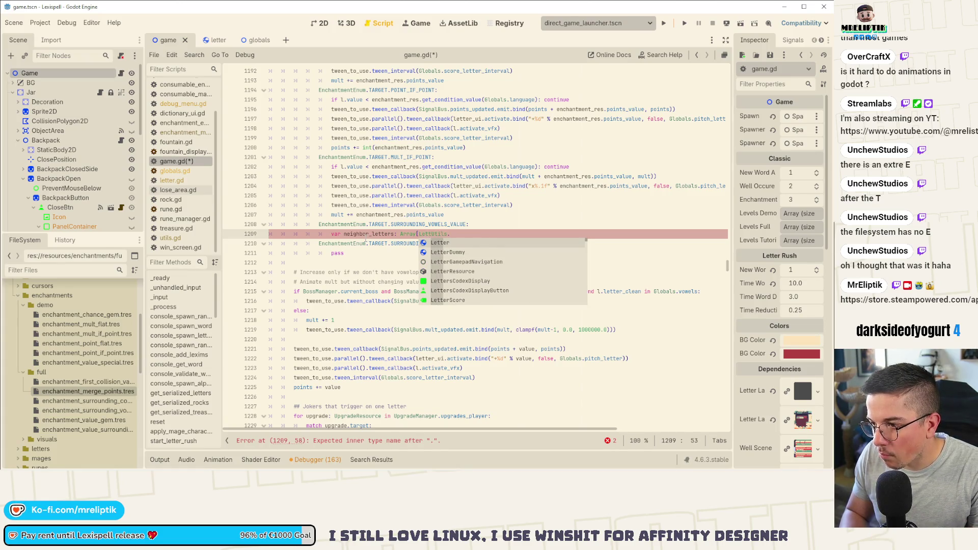
pyautogui.write('er')
pyautogui.press('BackSpace')
pyautogui.press('BackSpace')
pyautogui.press('BackSpace')
pyautogui.write('=')
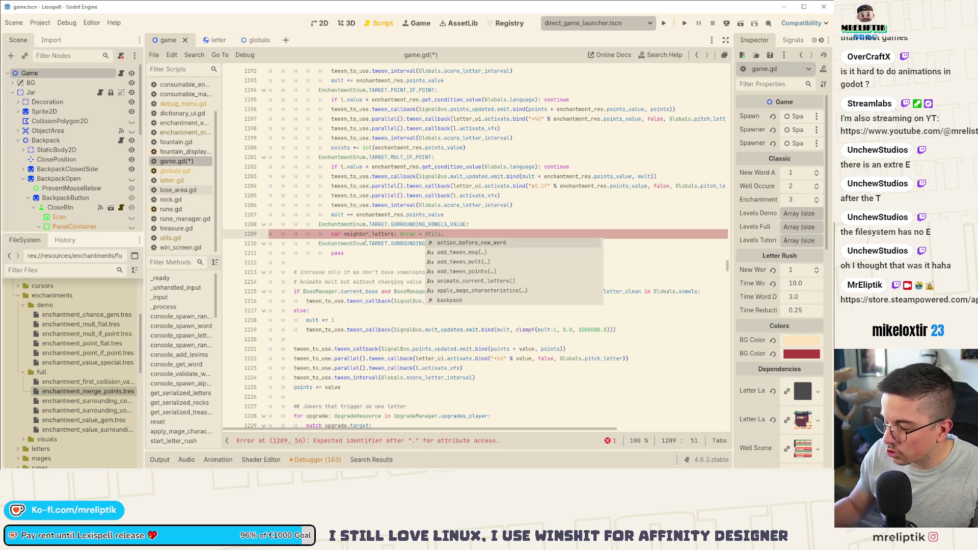
# Step: Finish the assignment as Utils.get_neighbors(current_letters, i) and open the Utils script
pyautogui.click(452, 231)
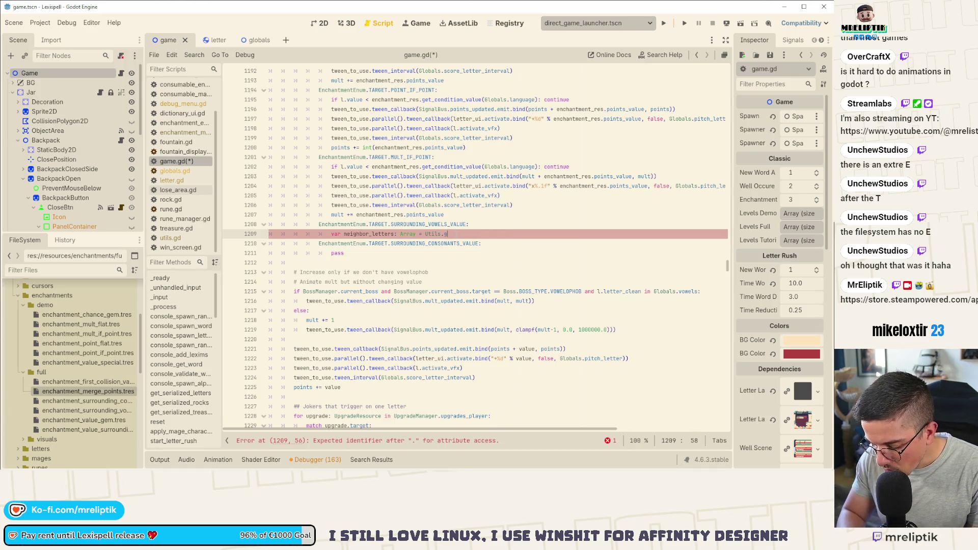
pyautogui.write('get_')
pyautogui.write('neigh')
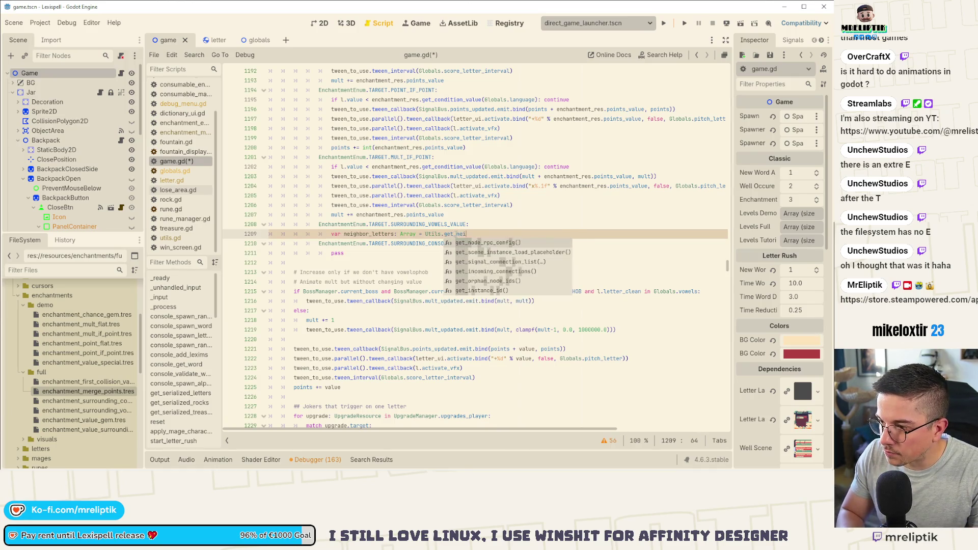
pyautogui.write('bords(')
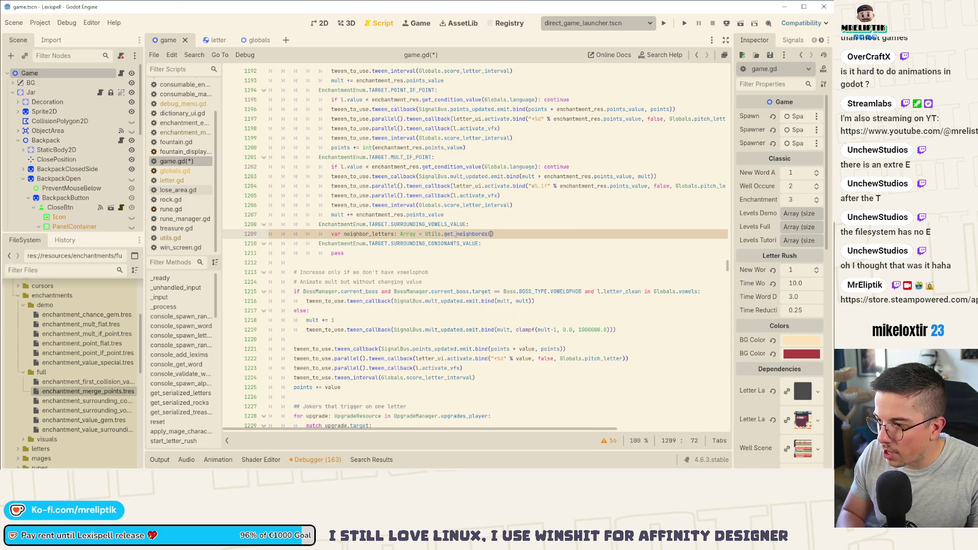
pyautogui.press('BackSpace')
pyautogui.press('BackSpace')
pyautogui.press('BackSpace')
pyautogui.write('s(')
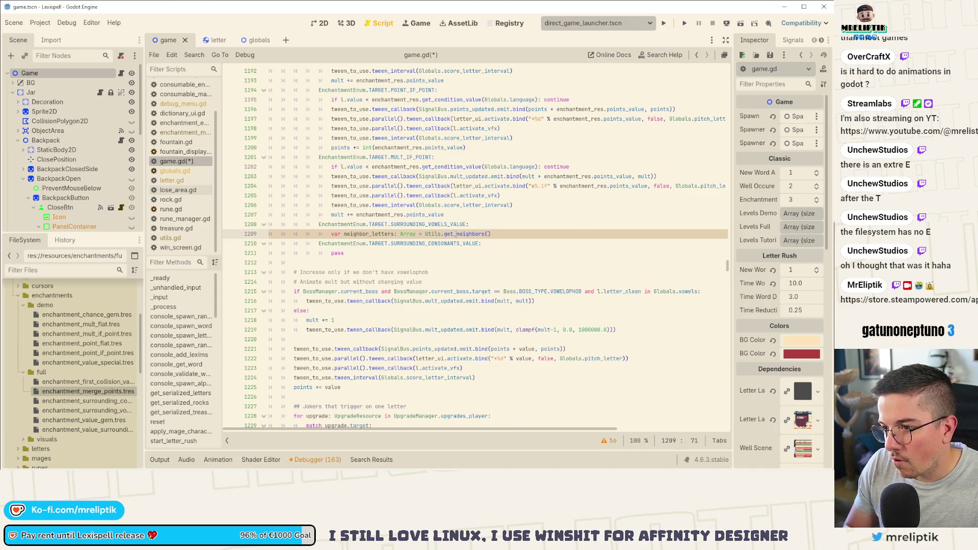
pyautogui.write('curren')
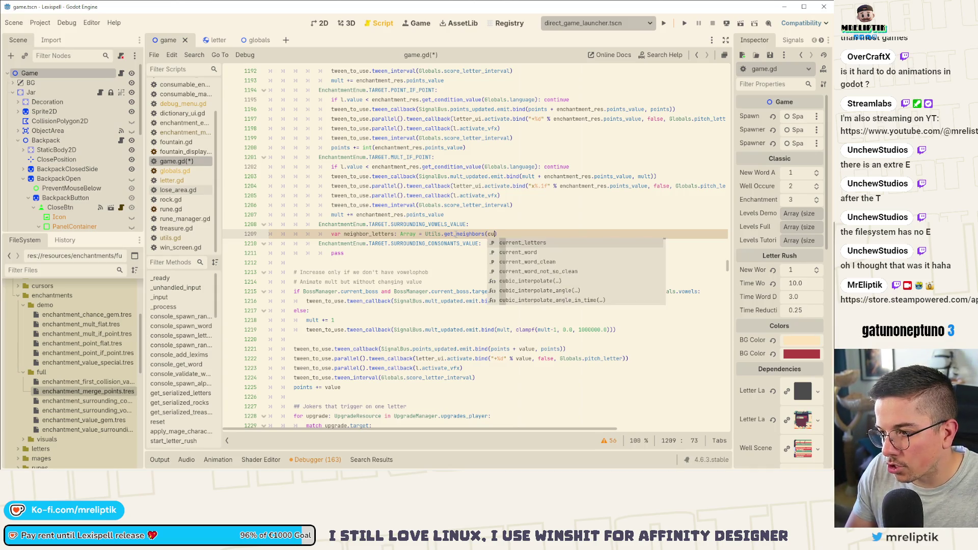
pyautogui.press('Return')
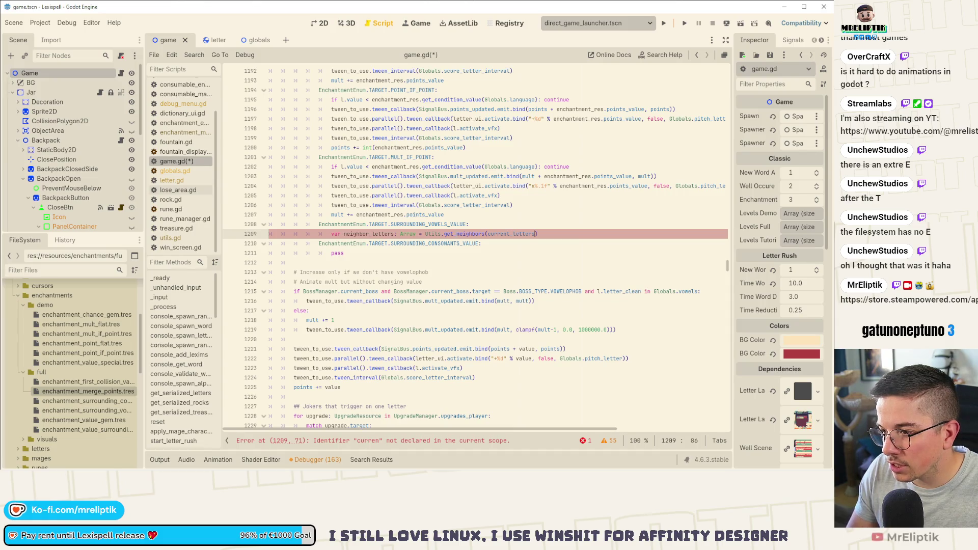
pyautogui.write(', ')
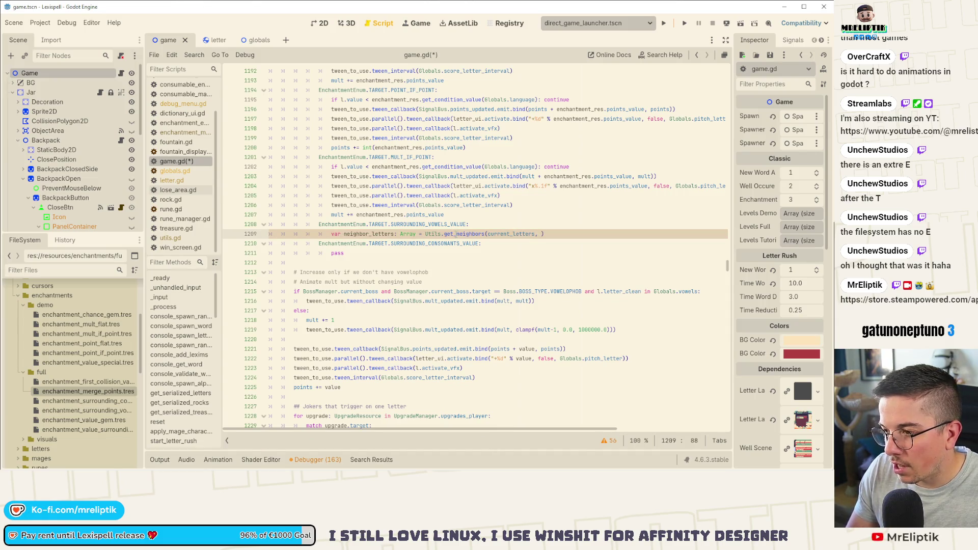
pyautogui.write('i')
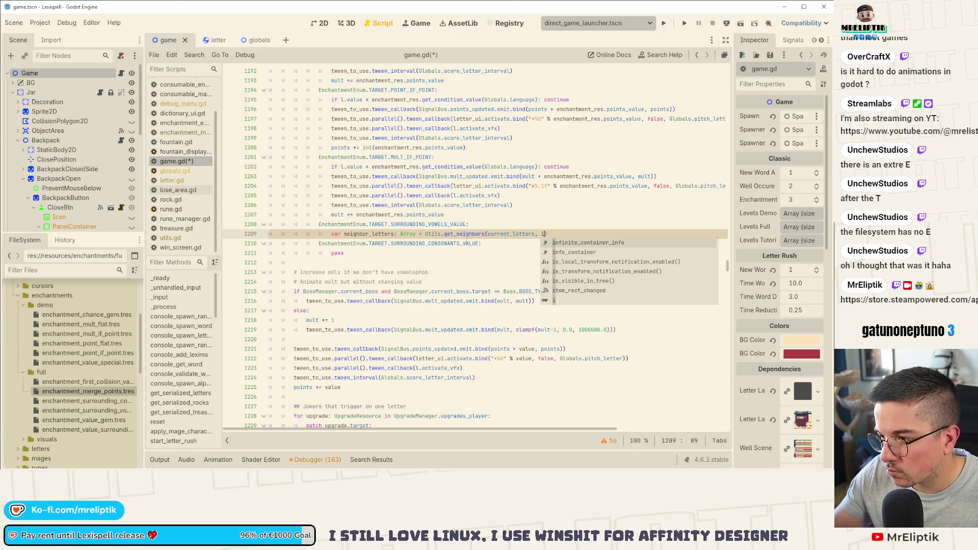
pyautogui.keyDown('ctrl'); pyautogui.click(434, 232); pyautogui.keyUp('ctrl')
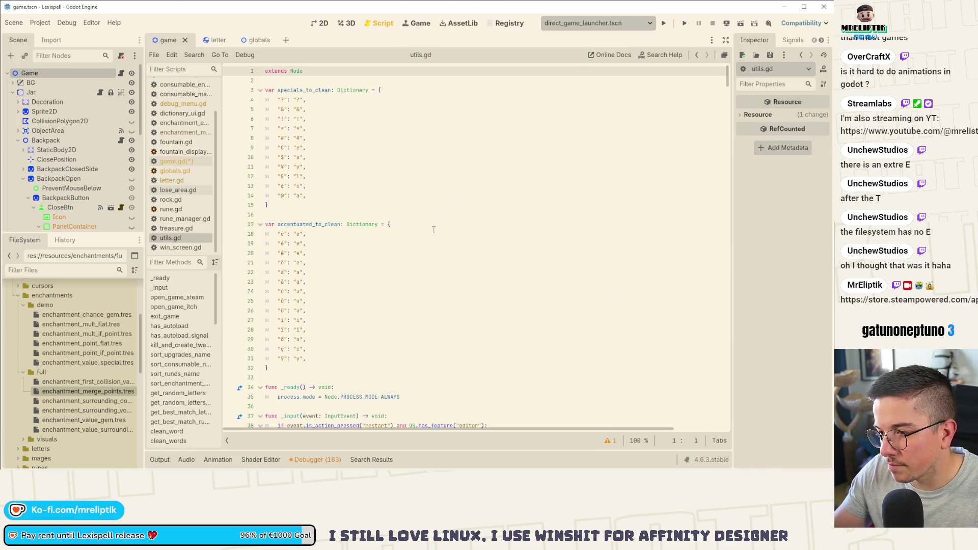
# Step: Start a func get_neighbors() stub after shuffle_custom in utils.gd
pyautogui.scroll(-5, 184, 399)
pyautogui.scroll(-4, 183, 399)
pyautogui.click(184, 385)
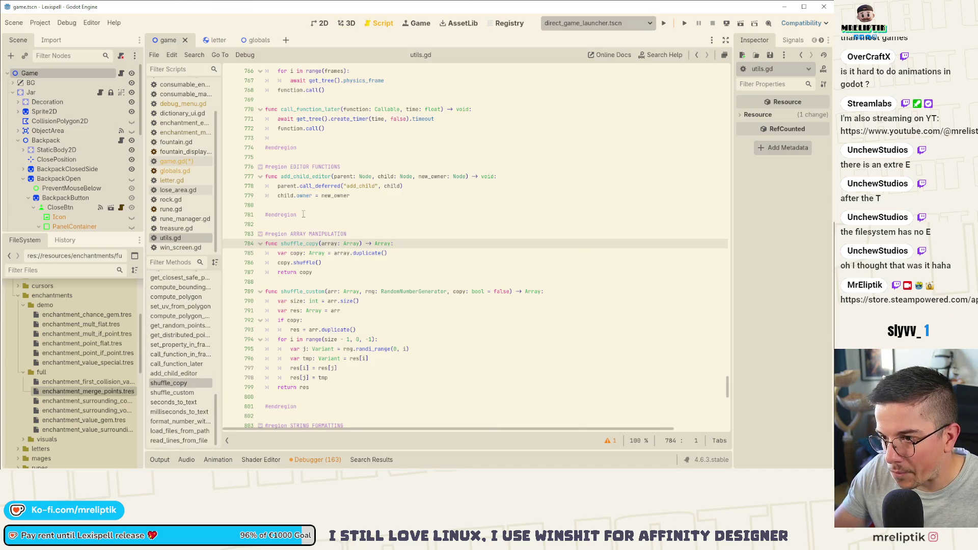
pyautogui.scroll(-4, 306, 265)
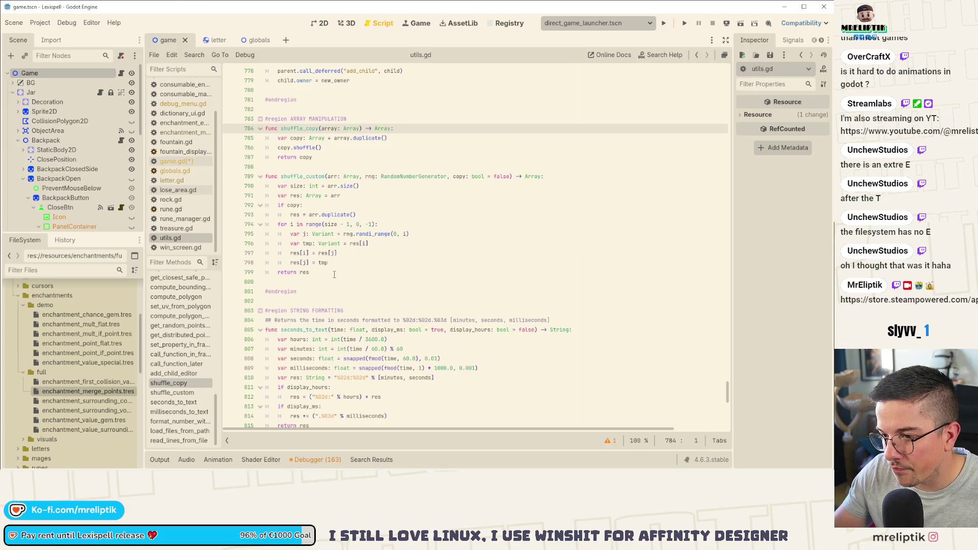
pyautogui.click(332, 281)
pyautogui.press('Return')
pyautogui.press('Return')
pyautogui.press('Up')
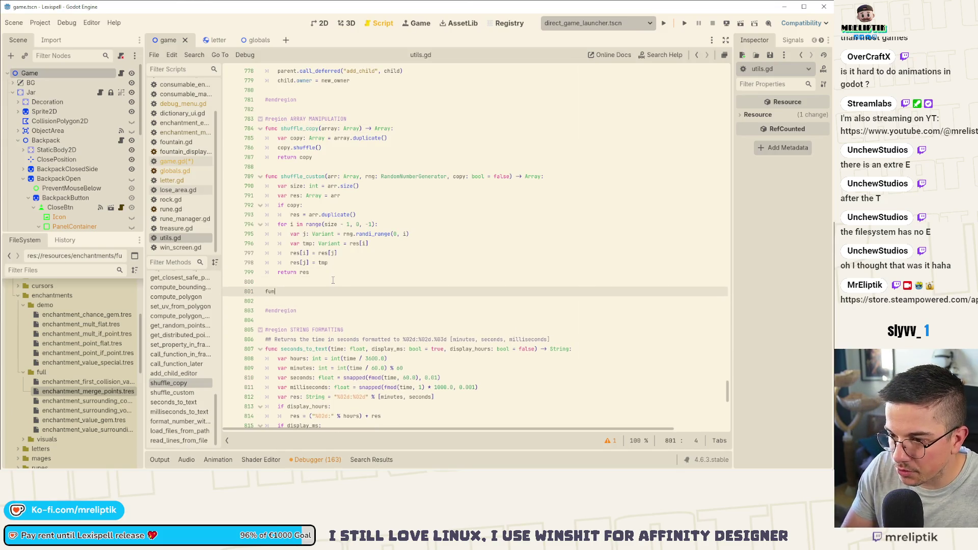
pyautogui.write('get_neighbors(')
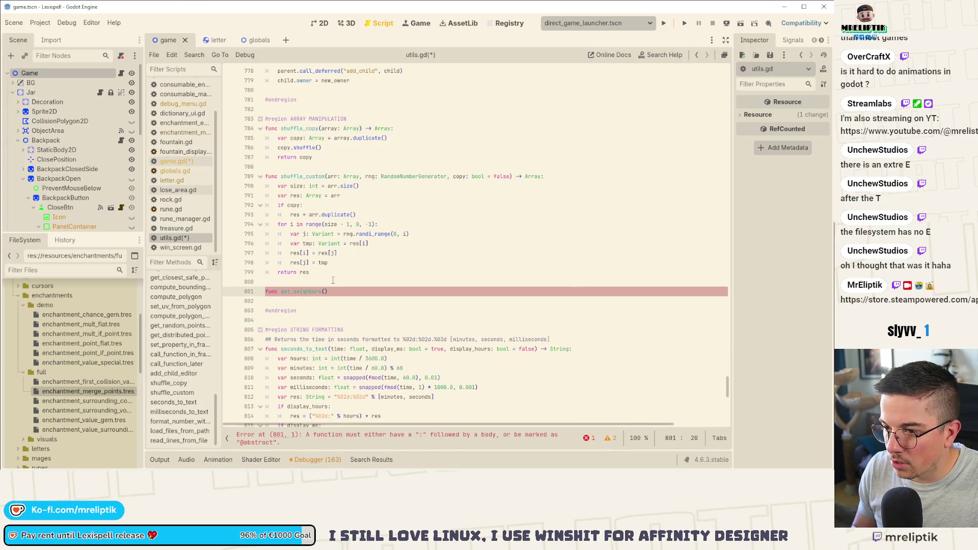
# Step: Bring up the built-in Array class reference and scroll through it
pyautogui.keyDown('ctrl'); pyautogui.click(351, 177); pyautogui.keyUp('ctrl')
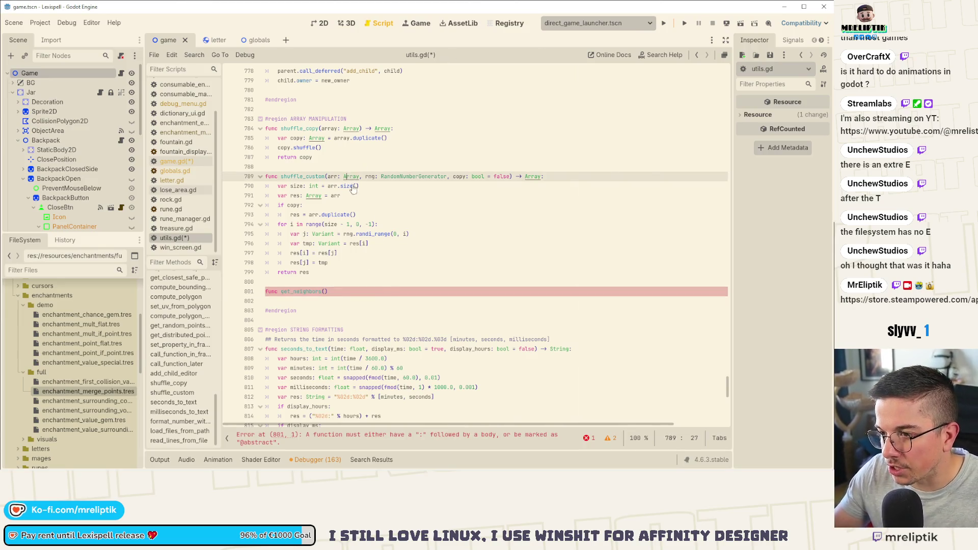
pyautogui.scroll(-5, 390, 251)
pyautogui.scroll(-4, 389, 251)
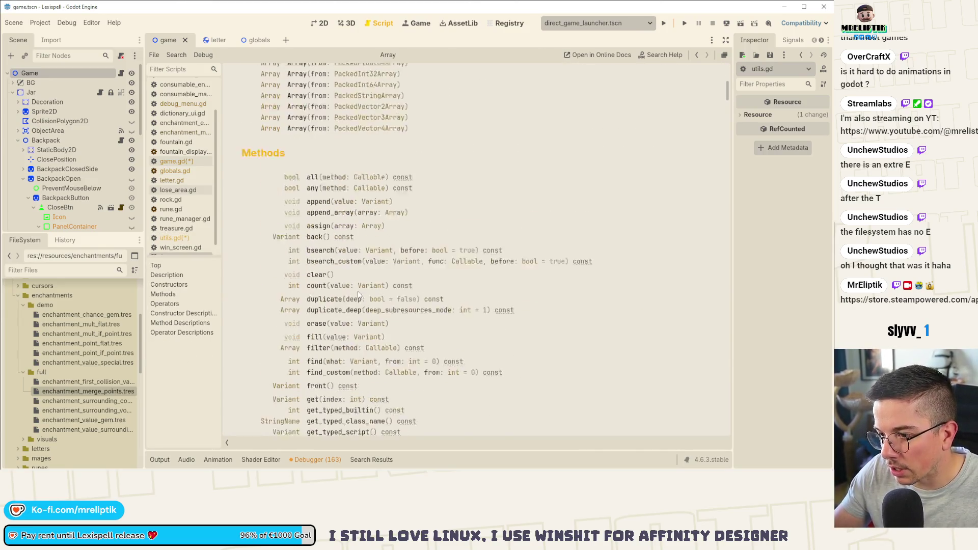
# Step: Search the Array docs for 'neighb' and 'surr', then return to game.gd and save
pyautogui.scroll(-6, 360, 291)
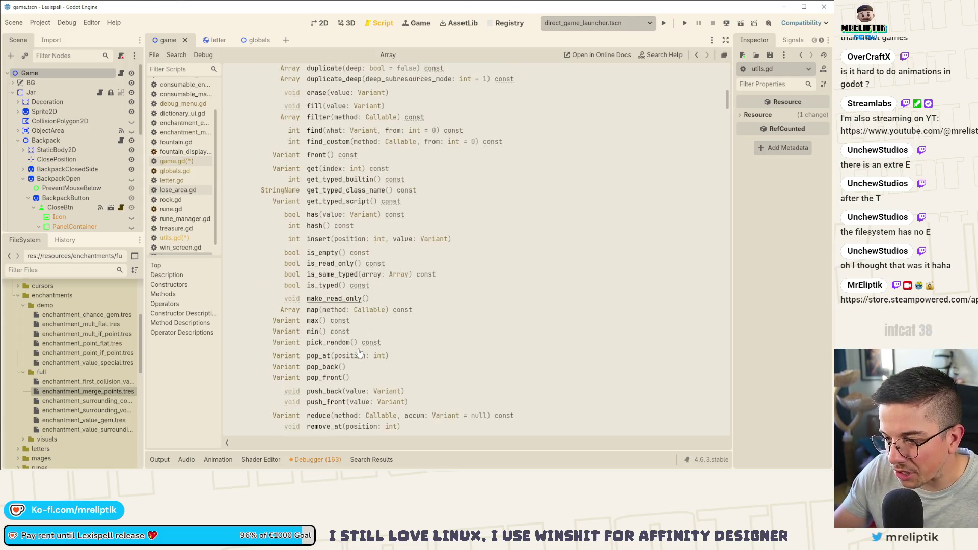
pyautogui.scroll(-3, 360, 353)
pyautogui.scroll(2, 360, 347)
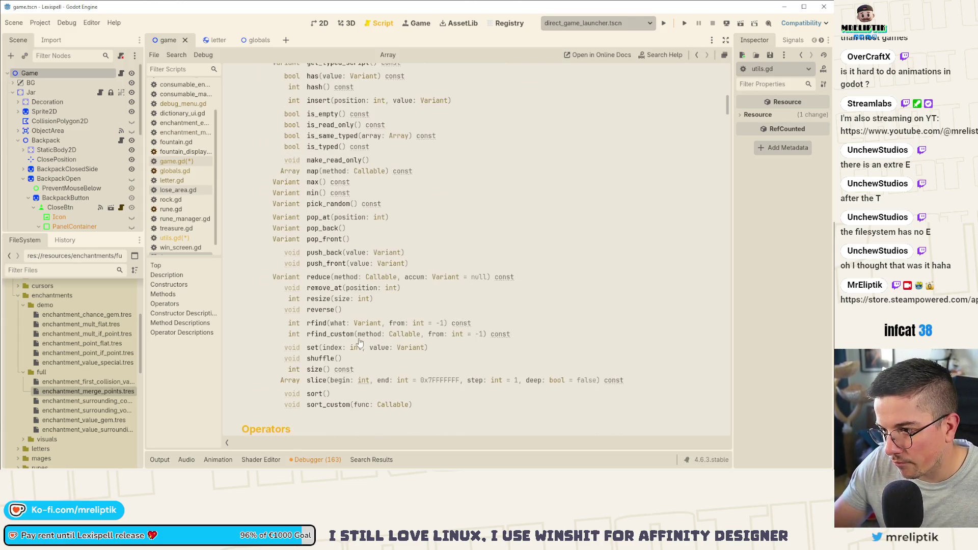
pyautogui.hotkey('ctrl', 'f')
pyautogui.write('neig')
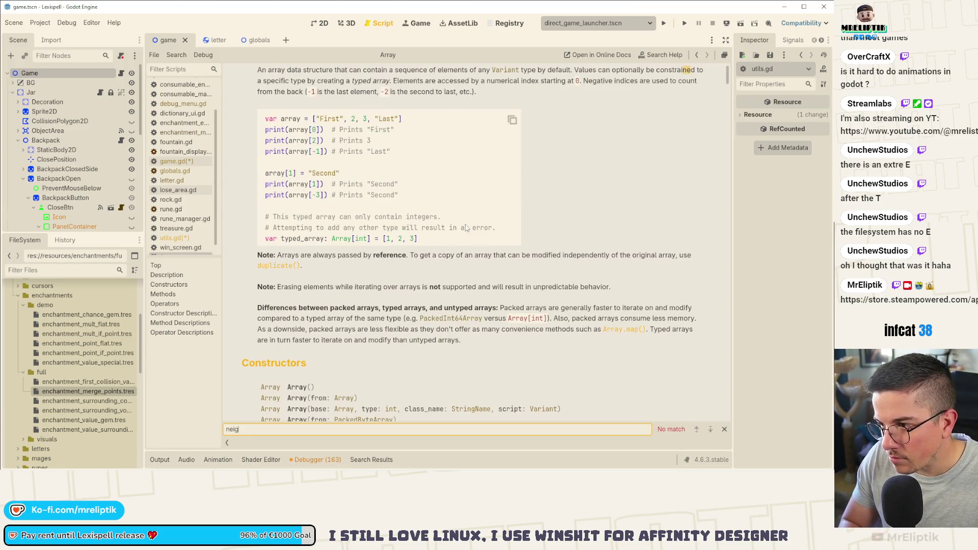
pyautogui.write('hbord')
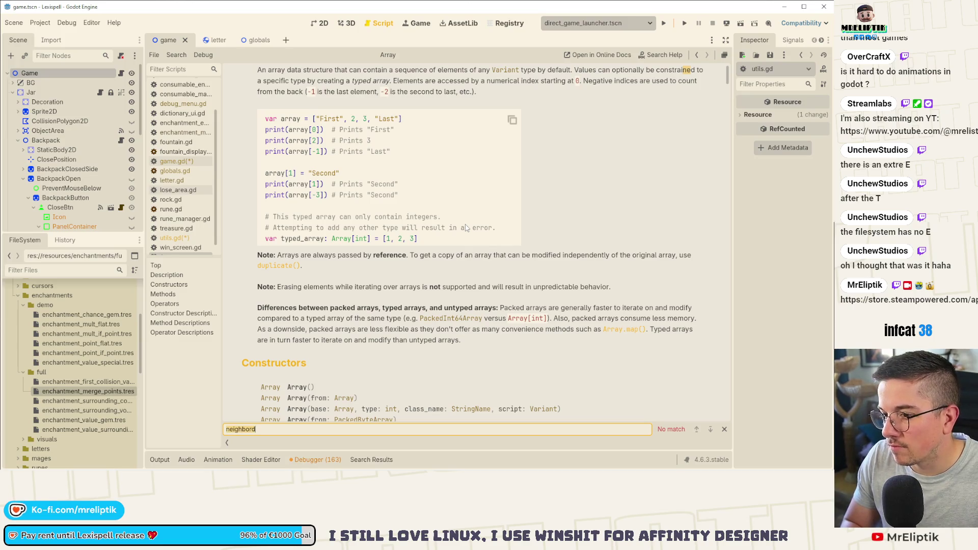
pyautogui.hotkey('ctrl', 'a')
pyautogui.write('surr')
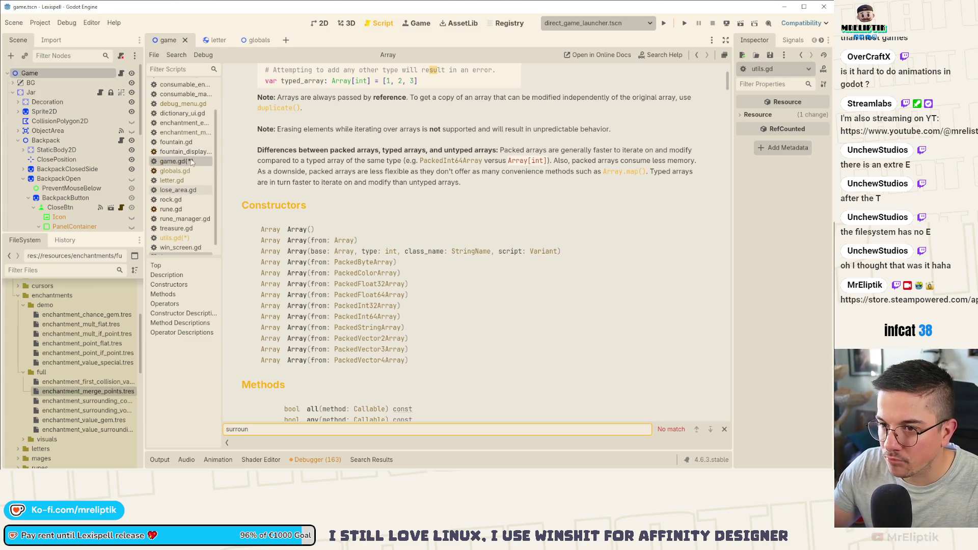
pyautogui.click(173, 161)
pyautogui.hotkey('ctrl', 's')
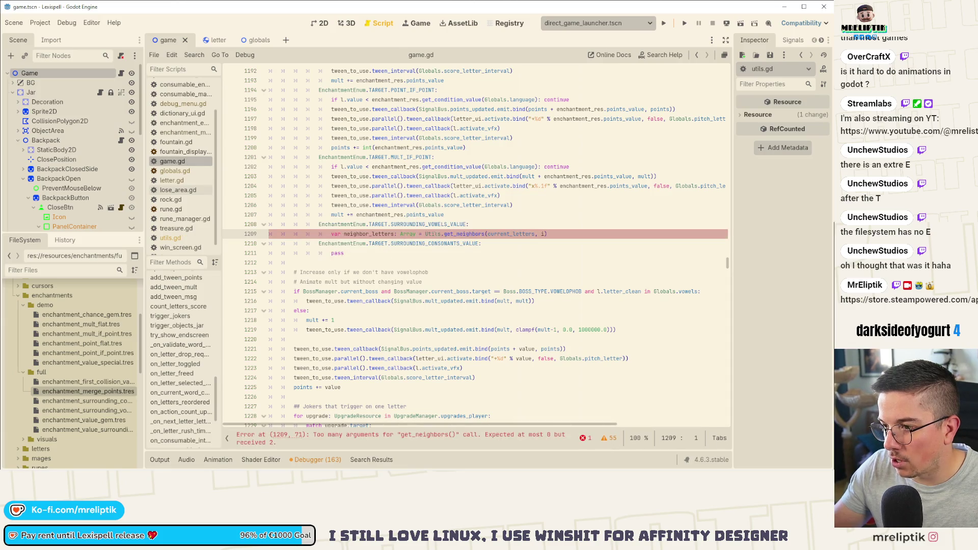
# Step: Declare get_neighbors(arr: Array, idx: int) -> Array in utils.gd
pyautogui.keyDown('ctrl'); pyautogui.click(430, 235); pyautogui.keyUp('ctrl')
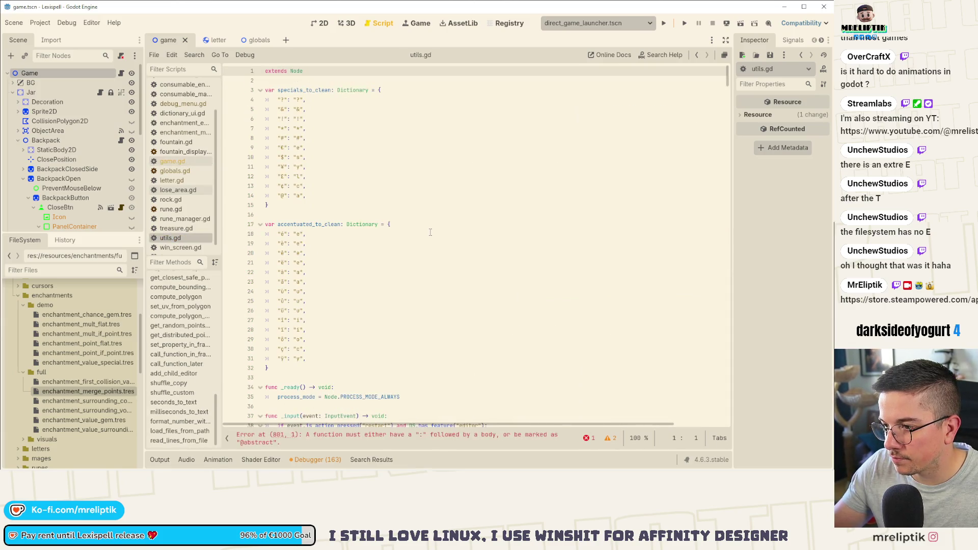
pyautogui.click(335, 438)
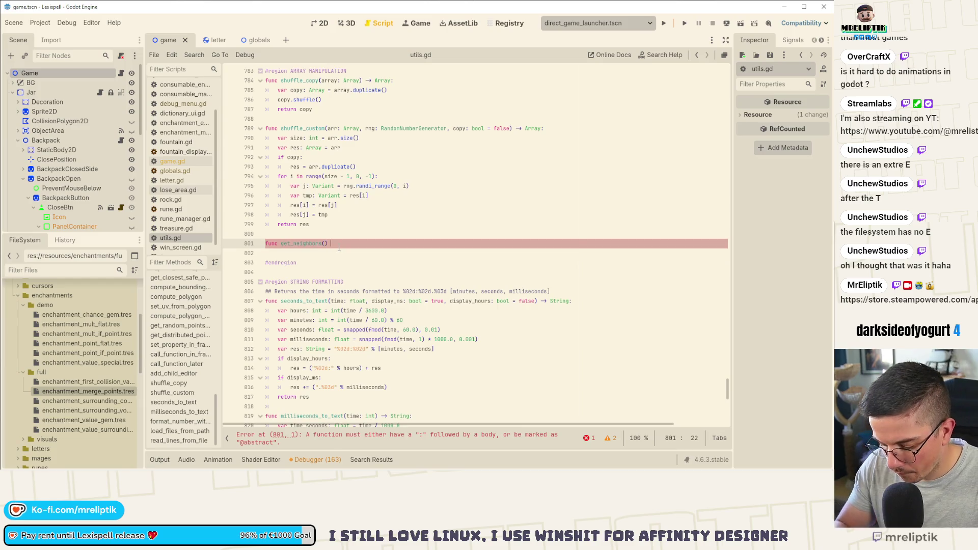
pyautogui.write('-> Arra')
pyautogui.press('Return')
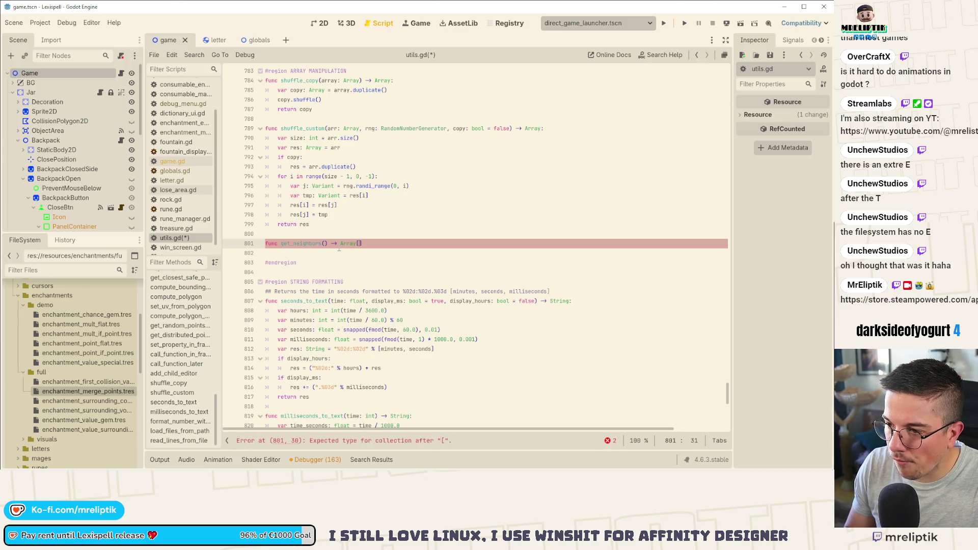
pyautogui.write(':')
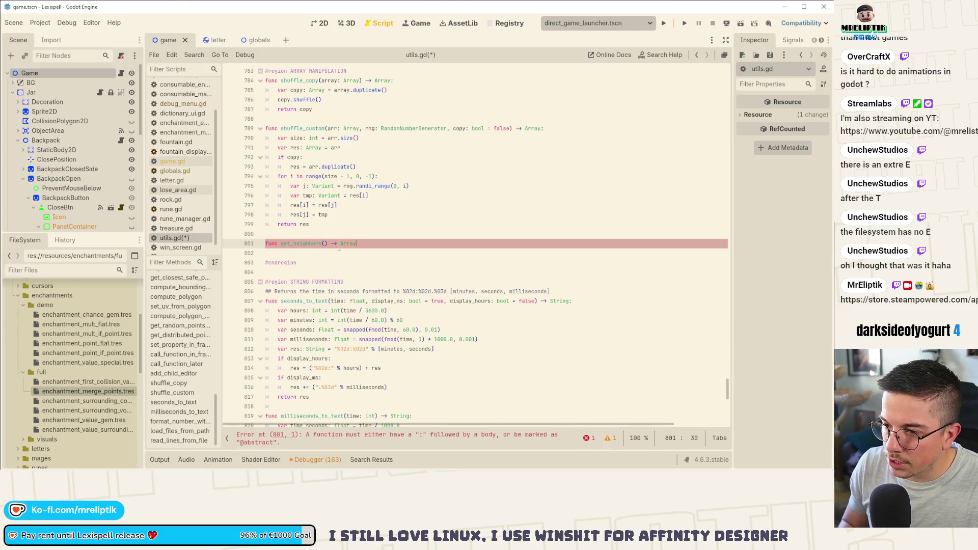
pyautogui.press('Return')
pyautogui.press('Up')
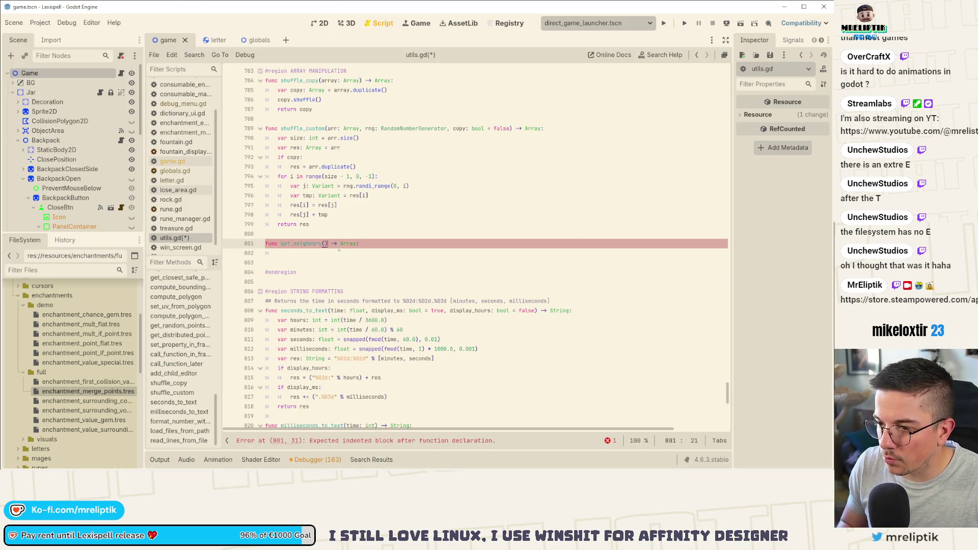
pyautogui.write('arr, Ar')
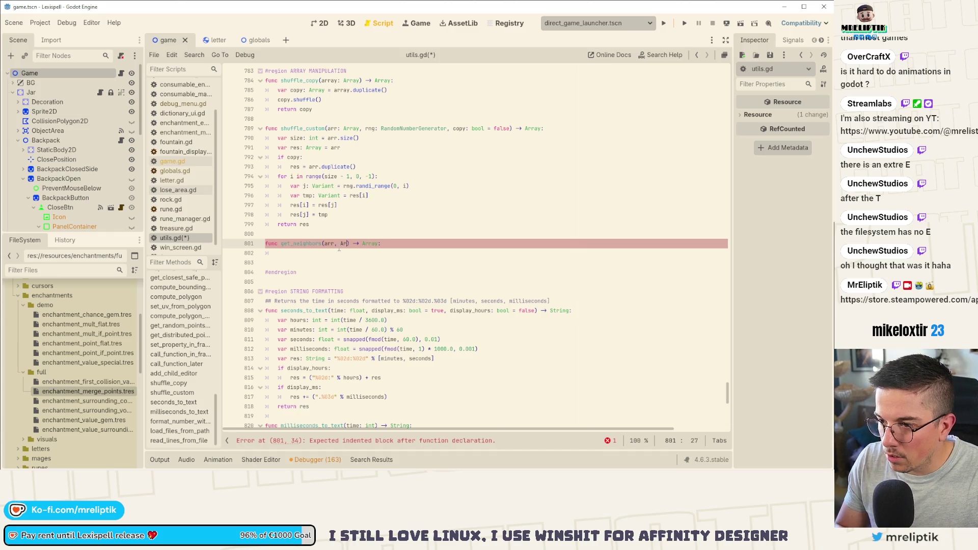
pyautogui.write('ray, int')
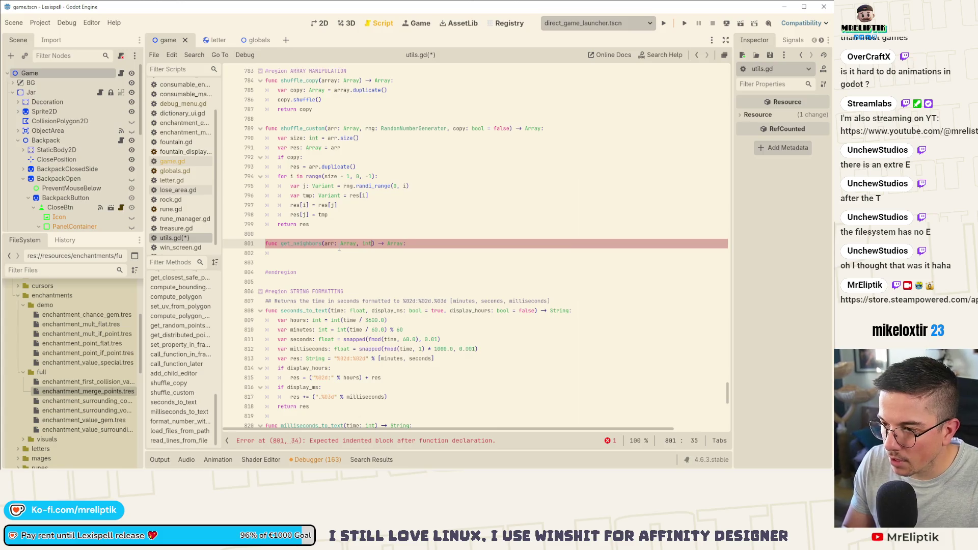
pyautogui.write('idx')
pyautogui.write(' int')
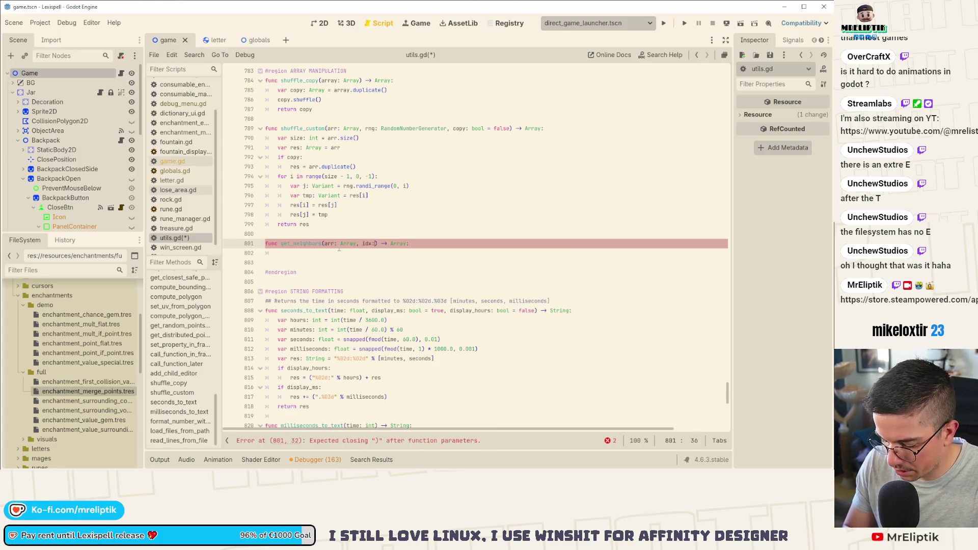
# Step: Add var neighbors: Array = [] to the body and begin an 'if i >' check
pyautogui.click(338, 249)
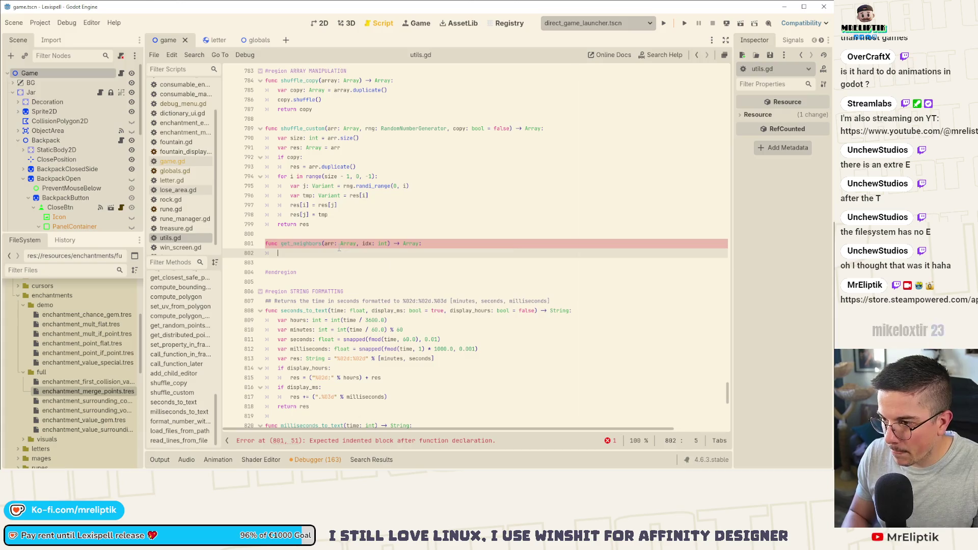
pyautogui.write('var neighbors:Array = [')
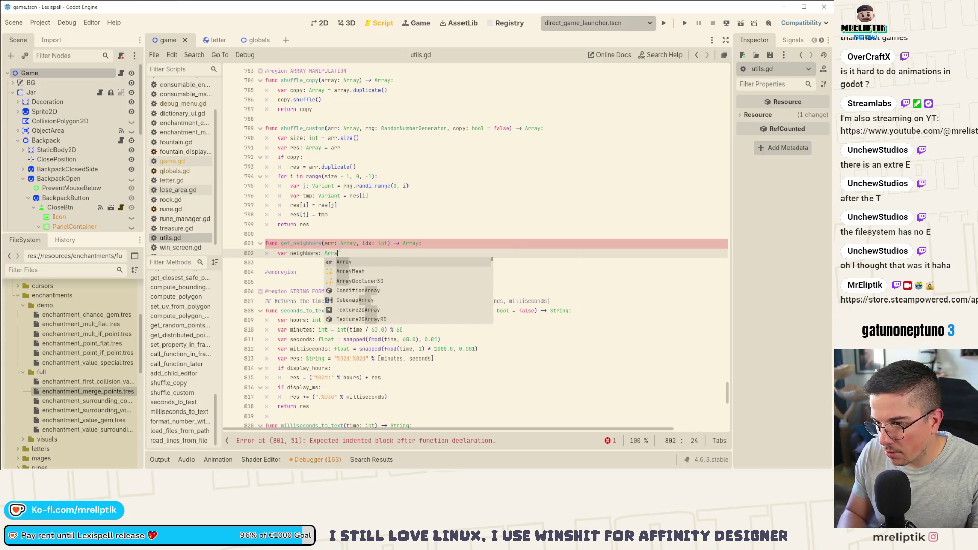
pyautogui.hotkey('ctrl', 's')
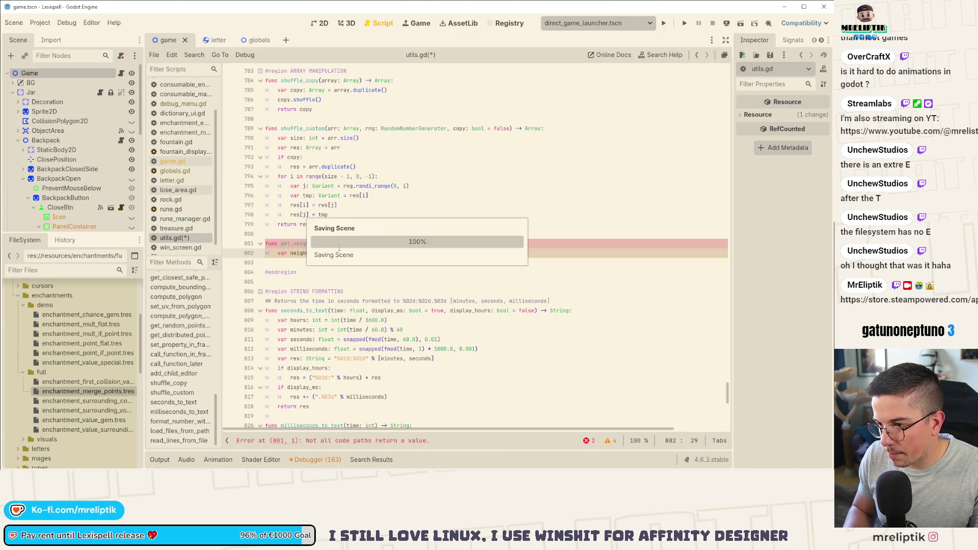
pyautogui.write(']')
pyautogui.press('Return')
pyautogui.write('if')
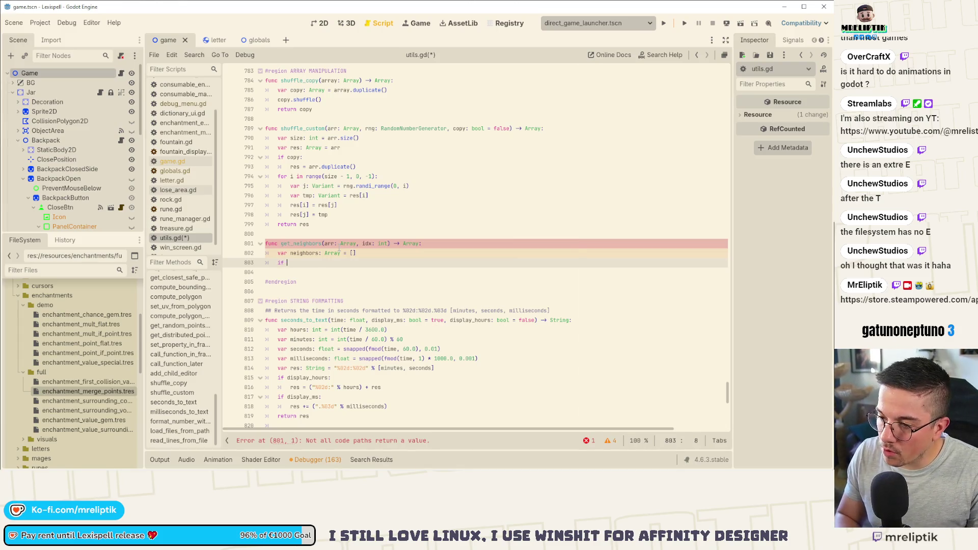
pyautogui.write('i > 0')
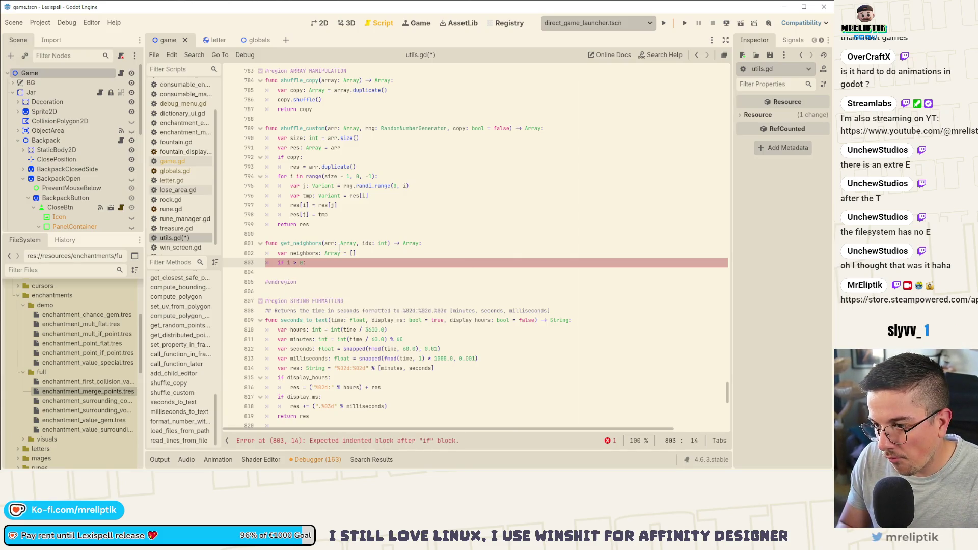
pyautogui.press('BackSpace')
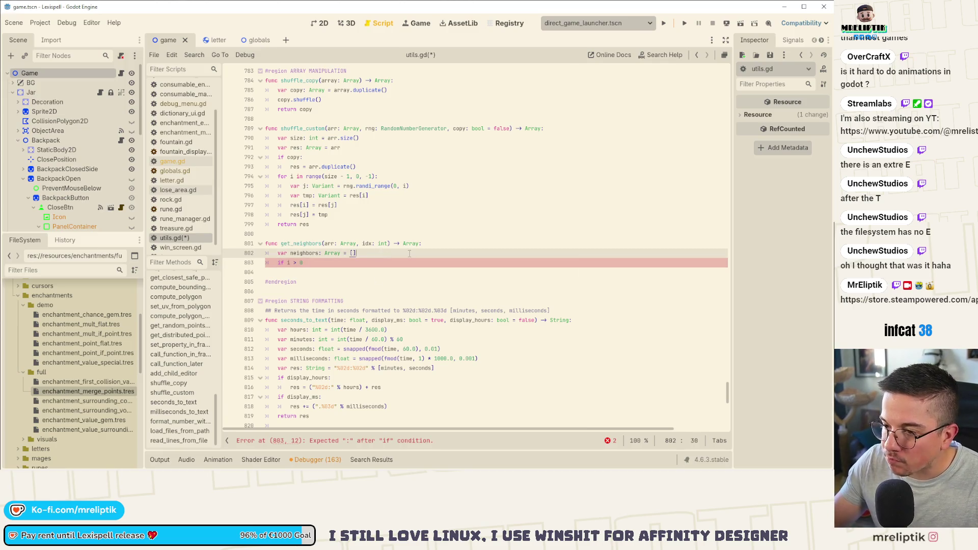
pyautogui.click(433, 247)
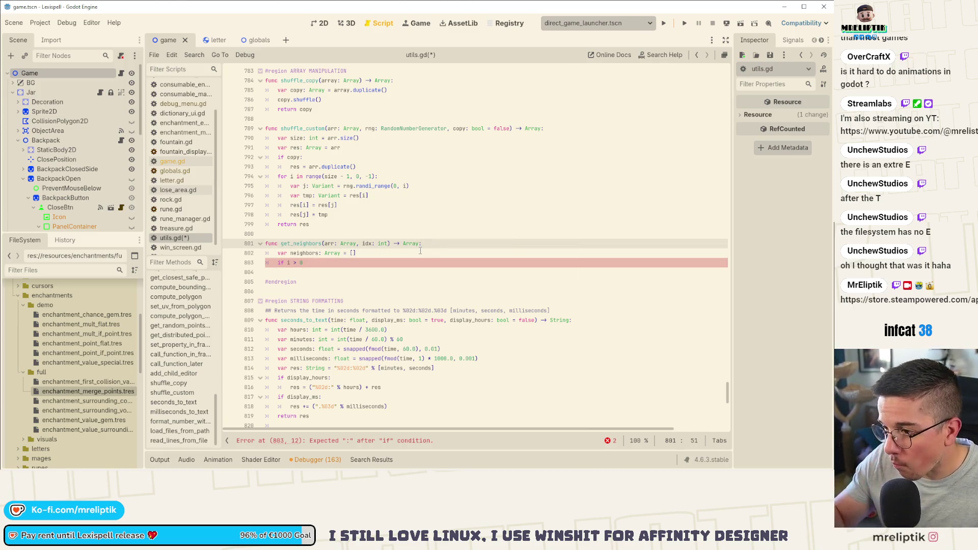
pyautogui.press('Down')
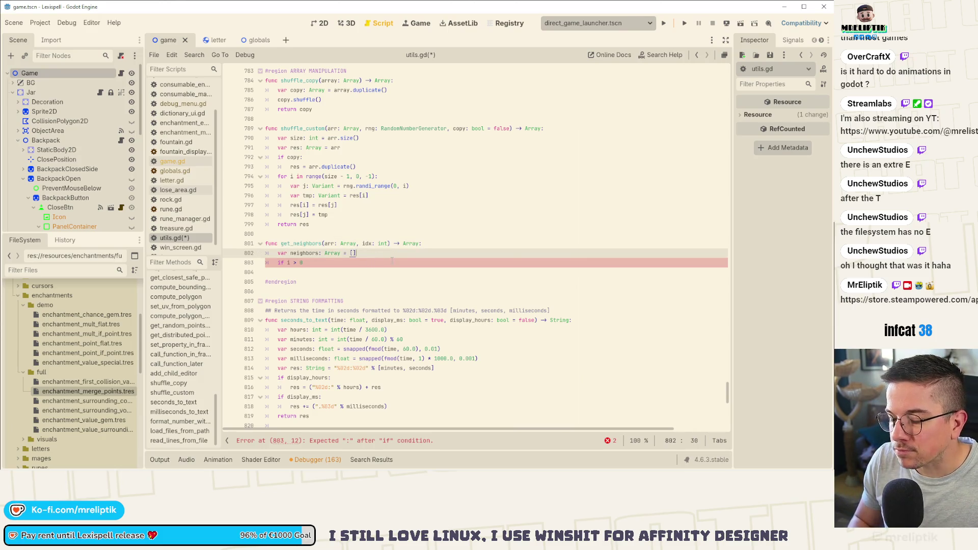
pyautogui.press('Return')
pyautogui.press('Up')
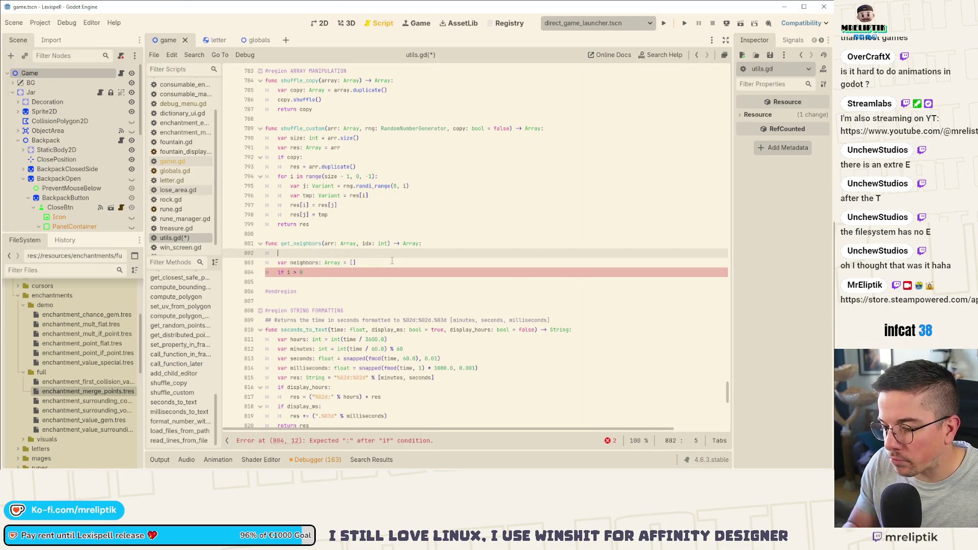
# Step: Add an 'if arr.is_empty(): return neighbors' check below the neighbors declaration
pyautogui.write('f arr')
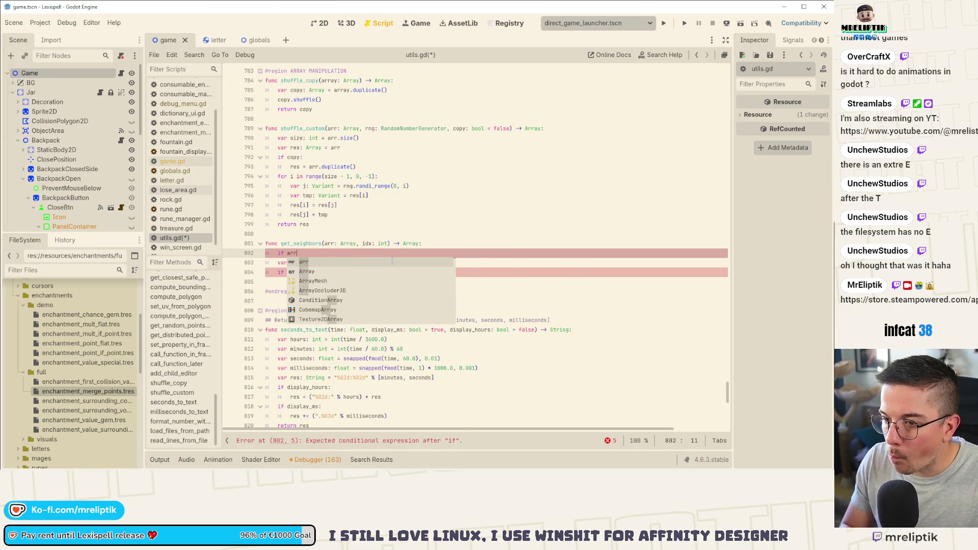
pyautogui.write('.is_em')
pyautogui.press('Return')
pyautogui.write(': ')
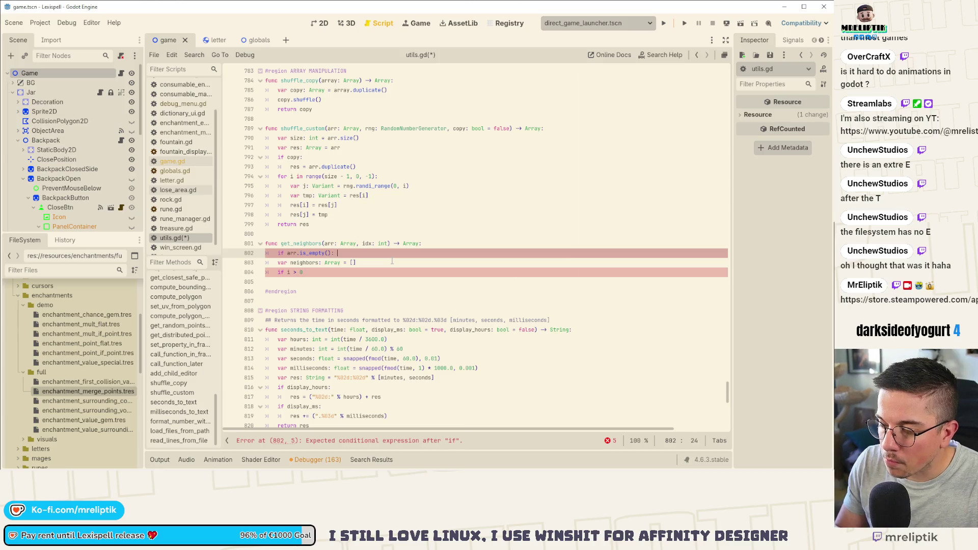
pyautogui.write('return []')
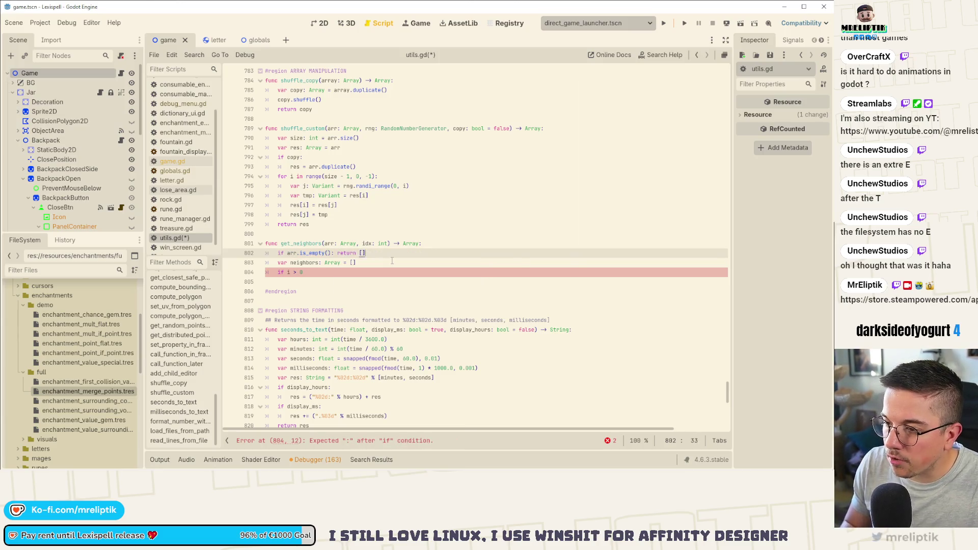
pyautogui.hotkey('alt', 'Down')
pyautogui.hotkey('ctrl', 'shift', 'Left')
pyautogui.hotkey('ctrl', 'shift', 'Left')
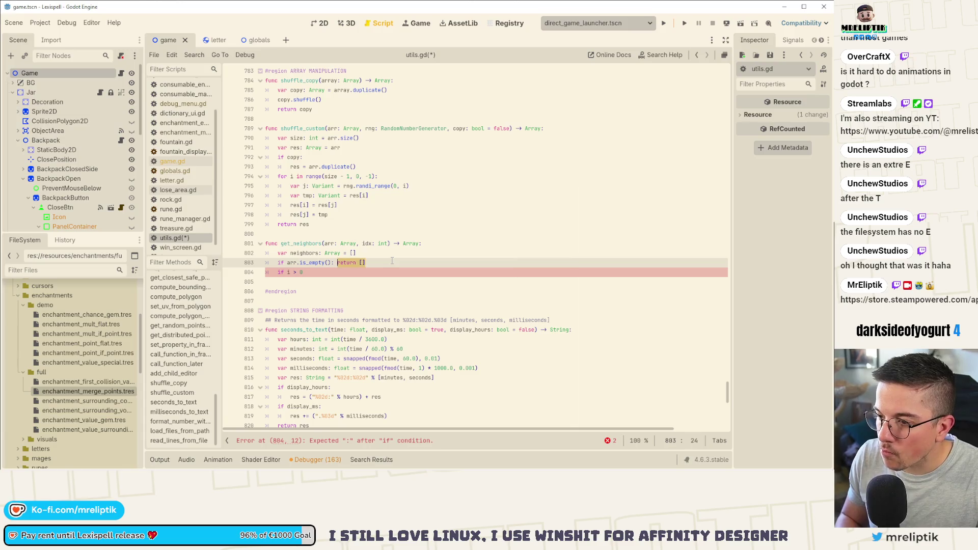
pyautogui.hotkey('ctrl', 'Right')
pyautogui.hotkey('shift', 'End')
pyautogui.write('neighbors')
# Step: Add 'if arr.size() == 1: return neighbors' on the next line and save the script
pyautogui.press('Return')
pyautogui.press('Return')
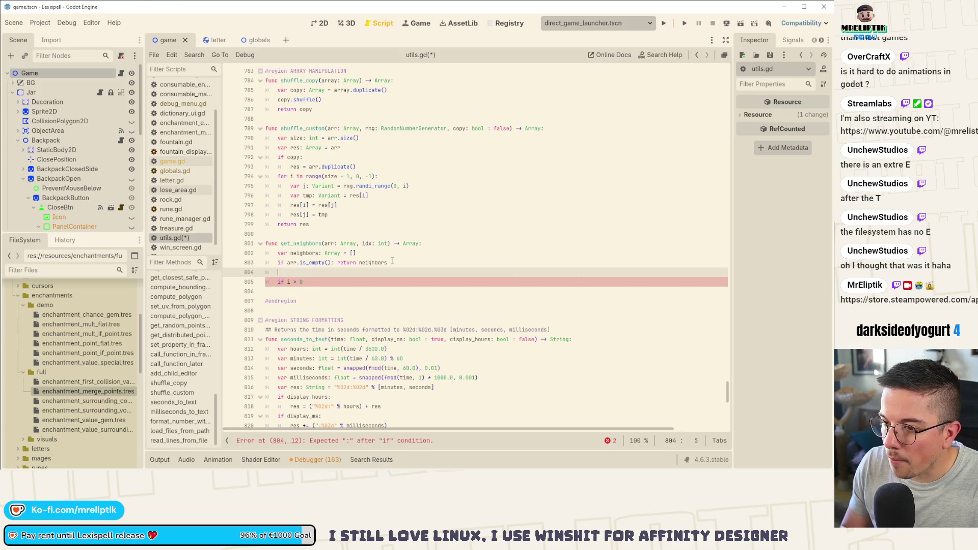
pyautogui.press('Up')
pyautogui.write('if ')
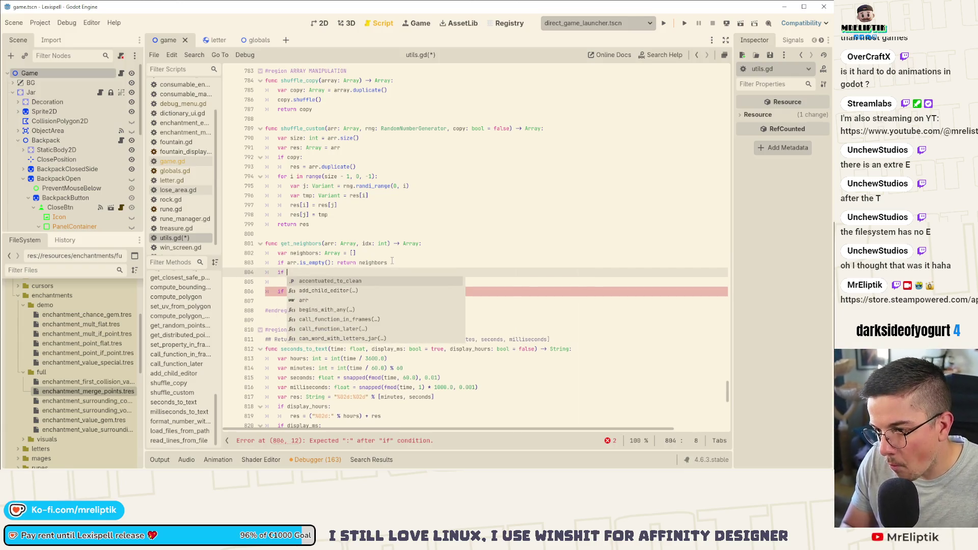
pyautogui.write('arr.')
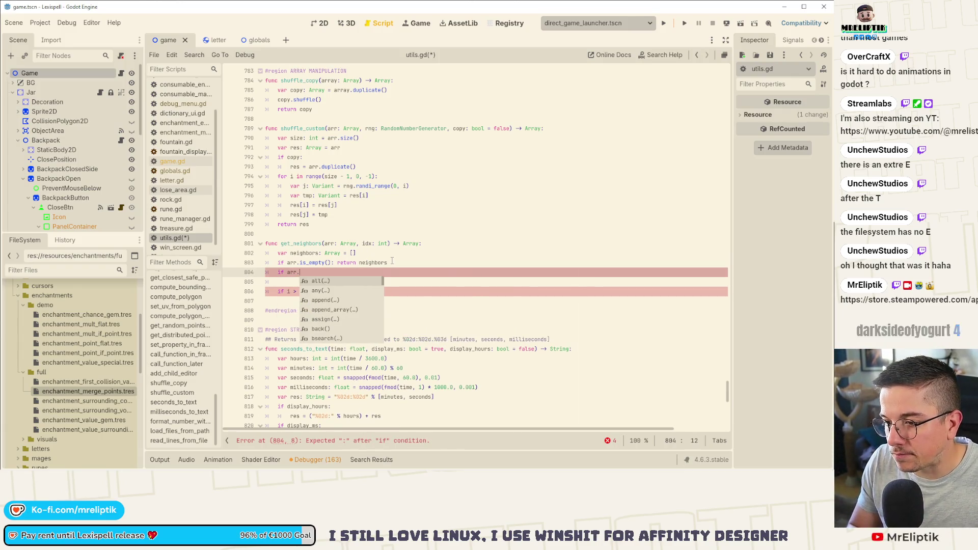
pyautogui.write('size() == 1: ')
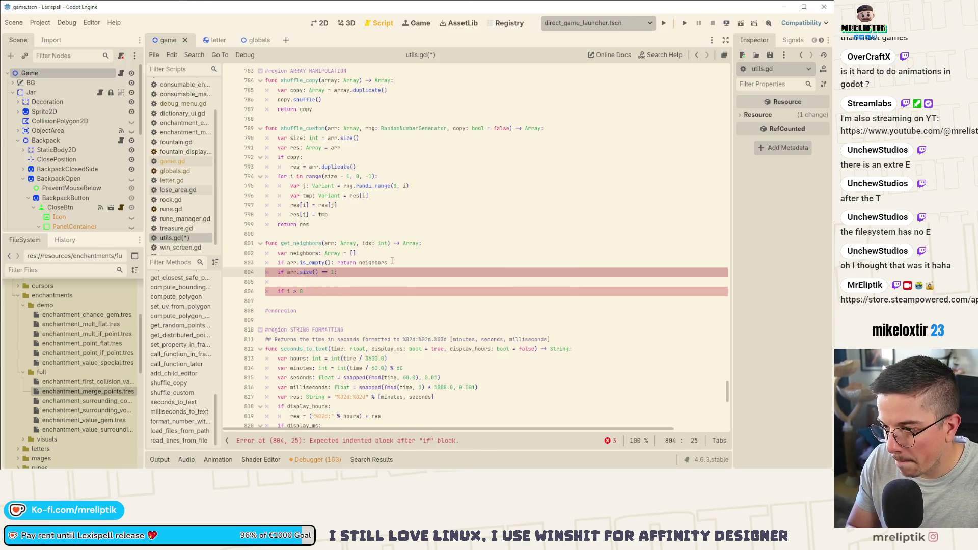
pyautogui.write('return neighbors')
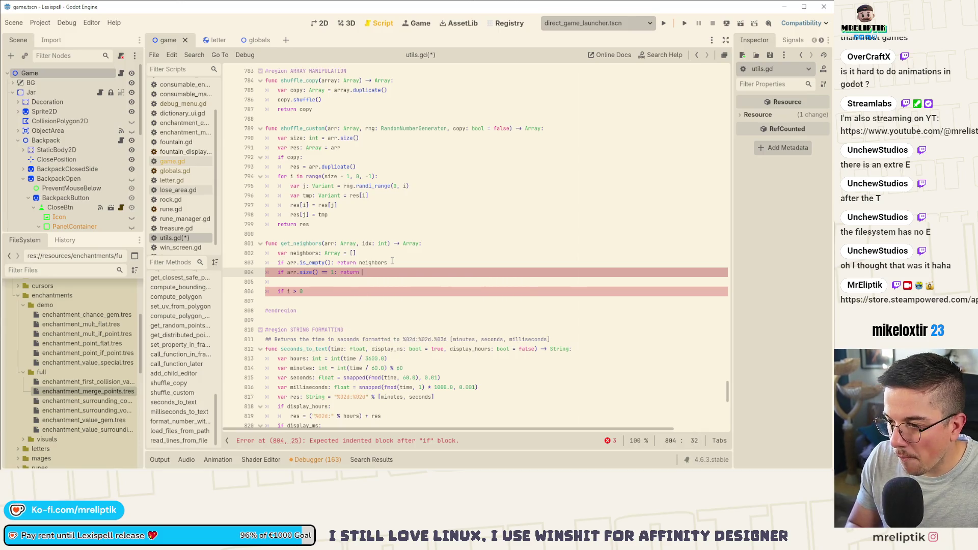
pyautogui.hotkey('ctrl', 's')
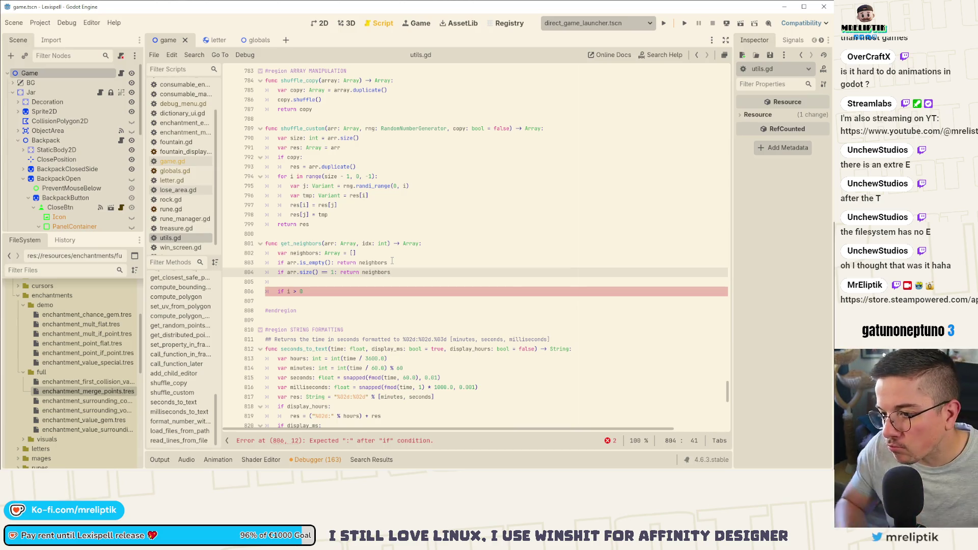
pyautogui.click(326, 292)
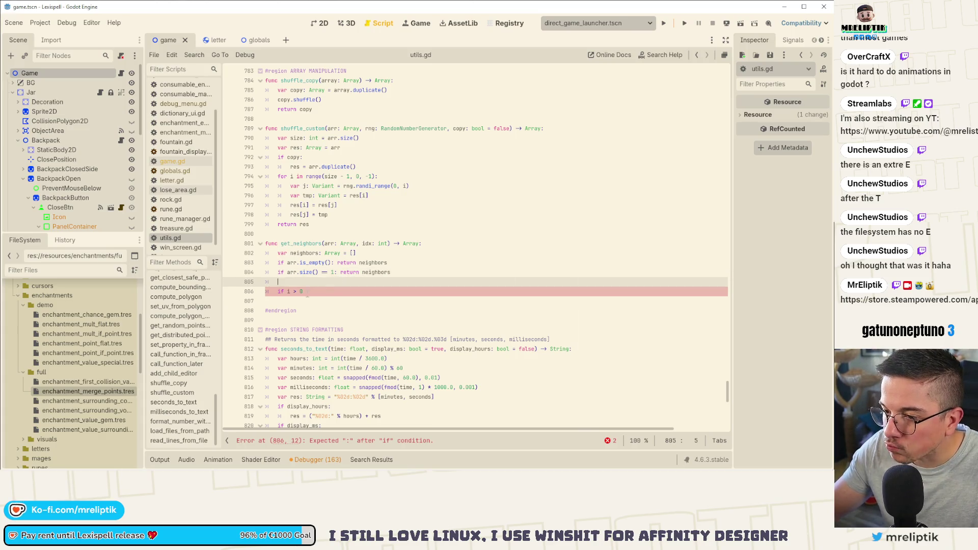
# Step: Give the 'if i > 0:' condition a body that appends arr[idx - 1] to neighbors
pyautogui.write(':')
pyautogui.press('Return')
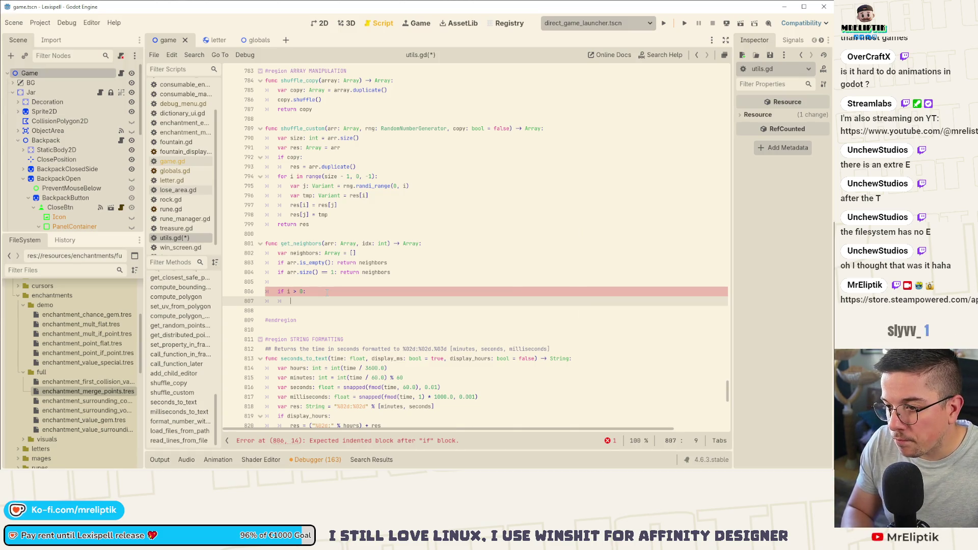
pyautogui.write('neig')
pyautogui.press('Return')
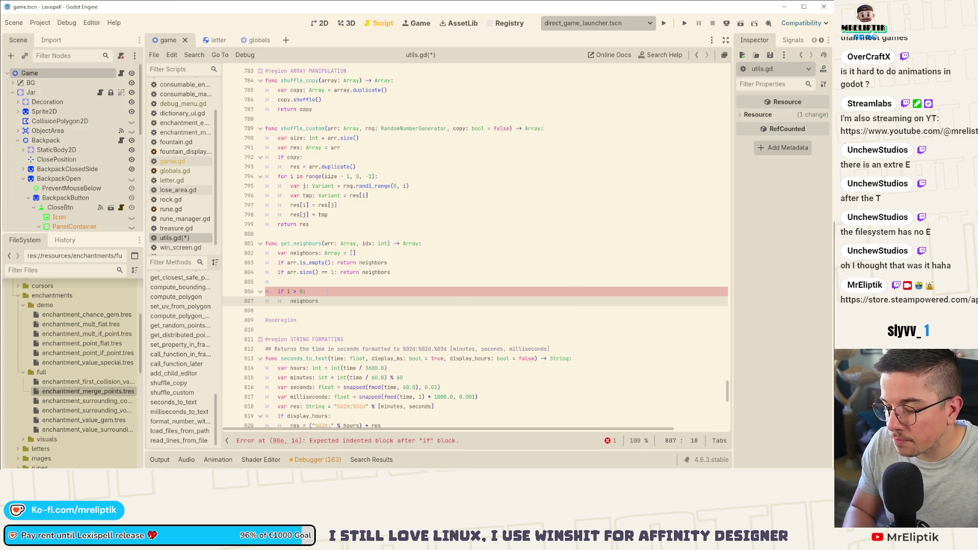
pyautogui.write('.app')
pyautogui.press('Return')
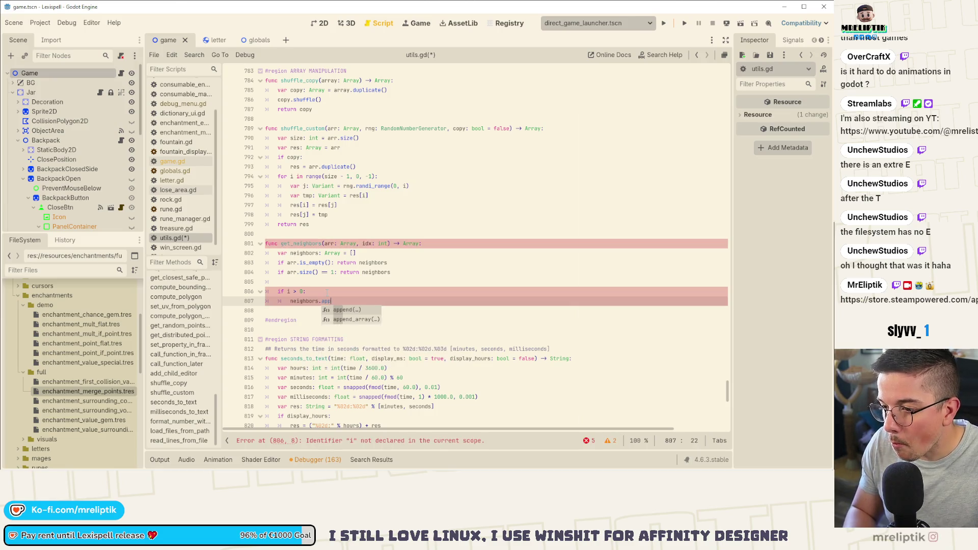
pyautogui.write('arr[')
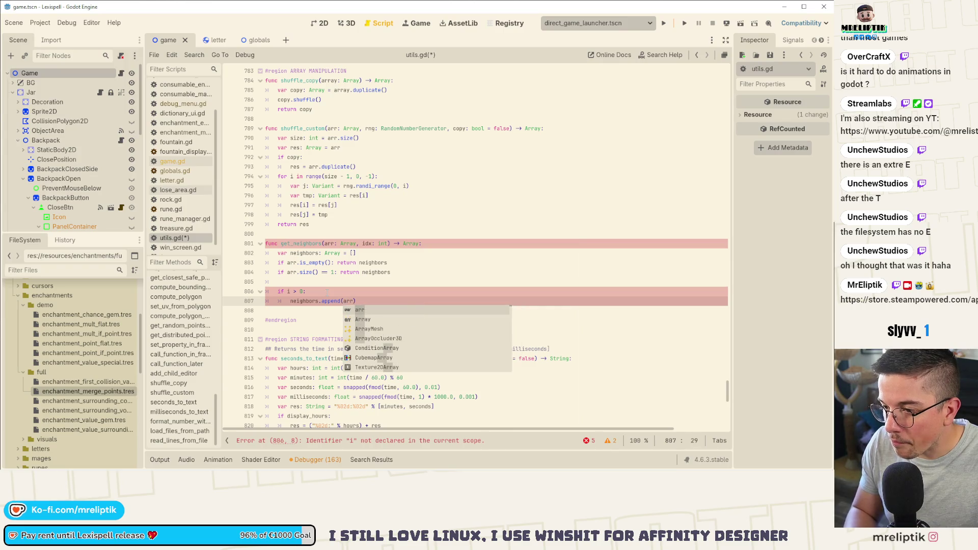
pyautogui.write('idx - 1')
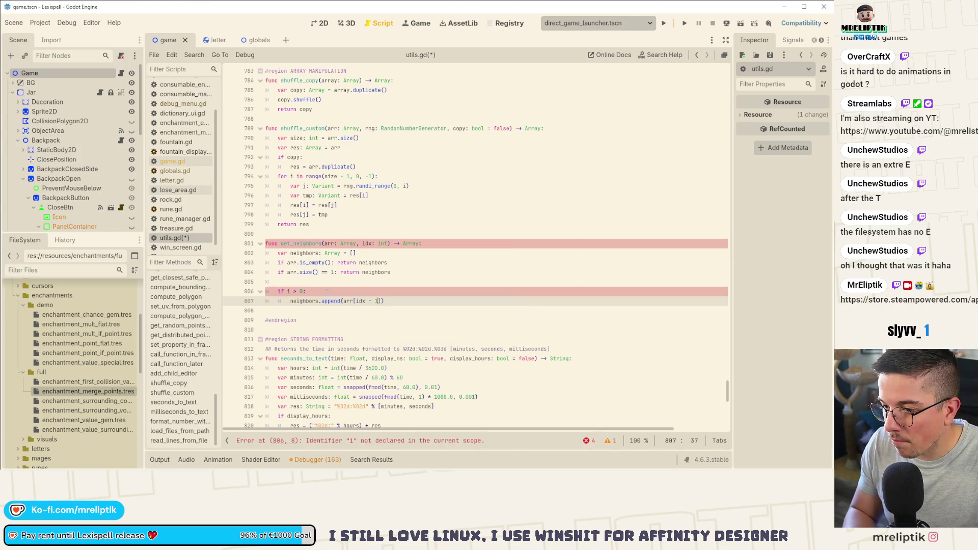
pyautogui.hotkey('ctrl', 's')
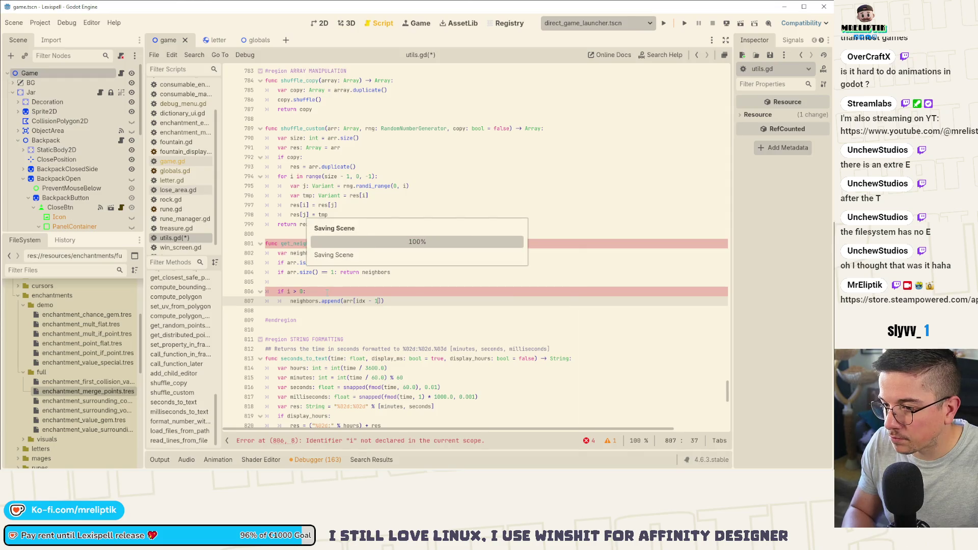
# Step: Rename the condition variable from i to idx so it reads 'if idx > 0:', and save
pyautogui.click(286, 292)
pyautogui.write('dx')
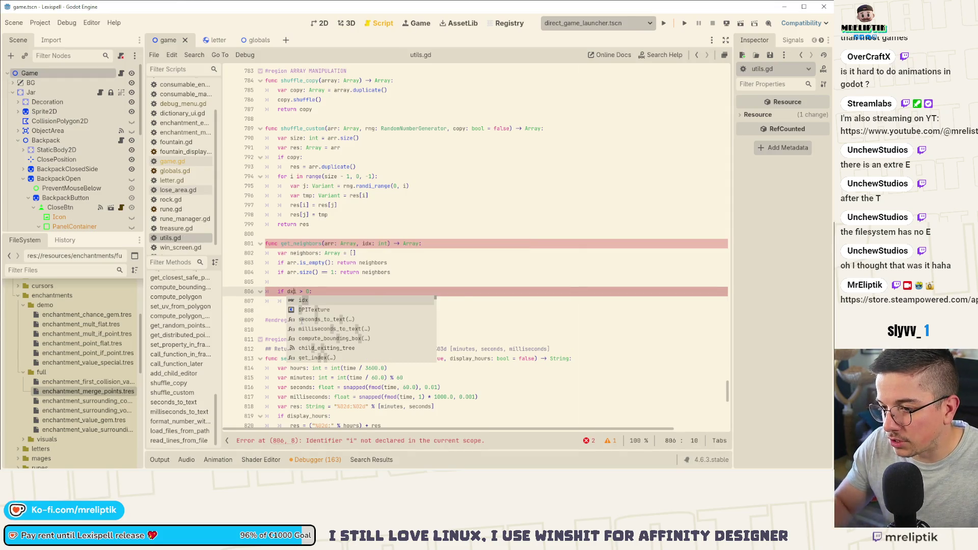
pyautogui.press('BackSpace')
pyautogui.press('BackSpace')
pyautogui.press('Right')
pyautogui.write('dx')
pyautogui.hotkey('ctrl', 's')
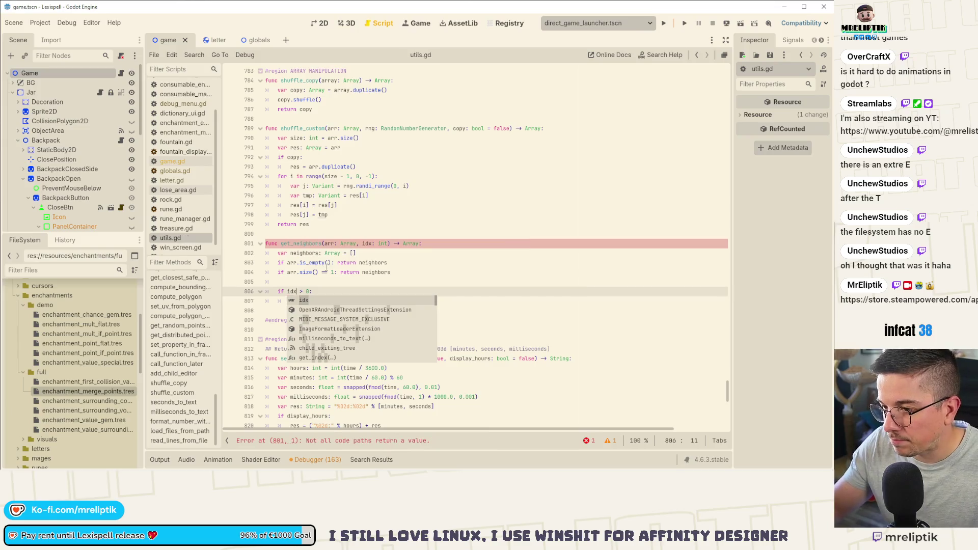
# Step: Add 'return neighbors' after the left-neighbor append, leaving a blank line above it
pyautogui.click(386, 286)
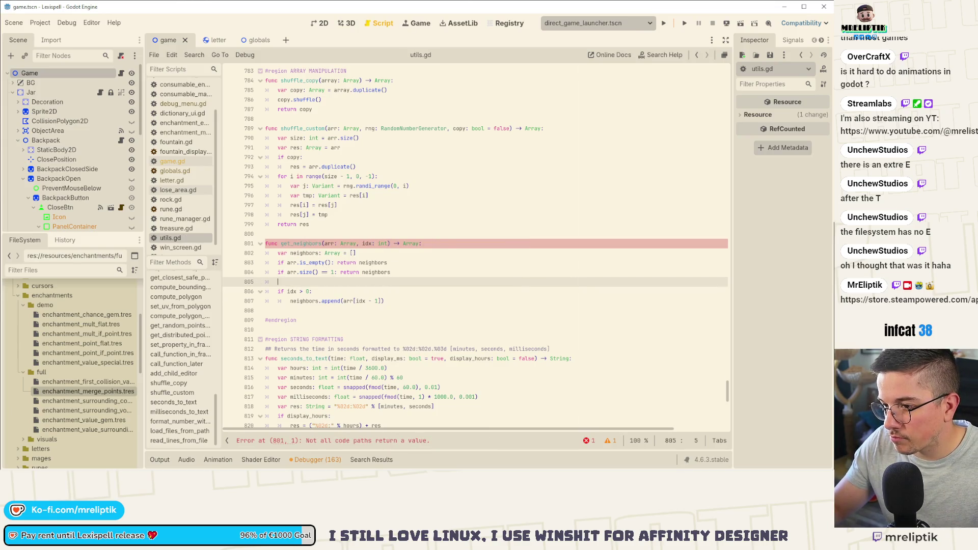
pyautogui.click(422, 299)
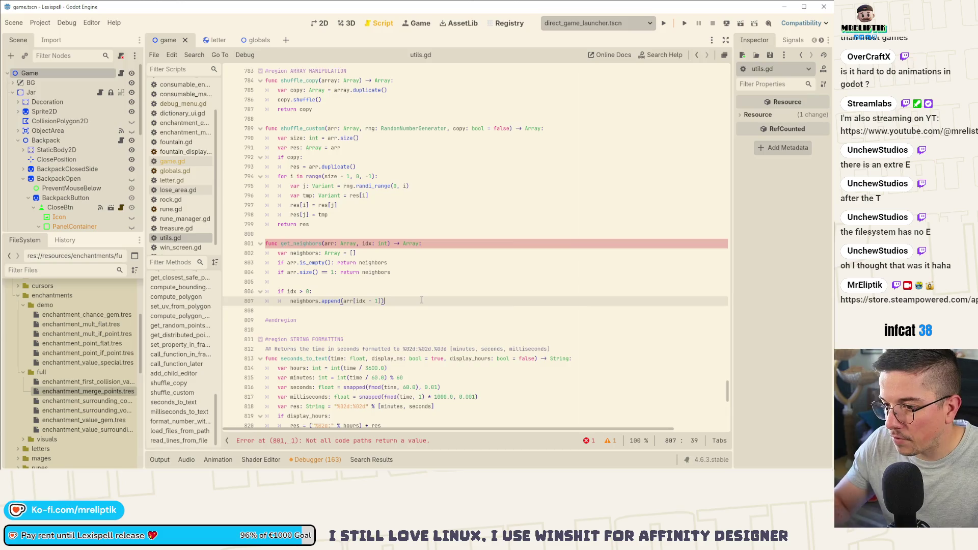
pyautogui.press('Return')
pyautogui.press('Return')
pyautogui.press('BackSpace')
pyautogui.write('retr')
pyautogui.press('BackSpace')
pyautogui.press('BackSpace')
pyautogui.press('BackSpace')
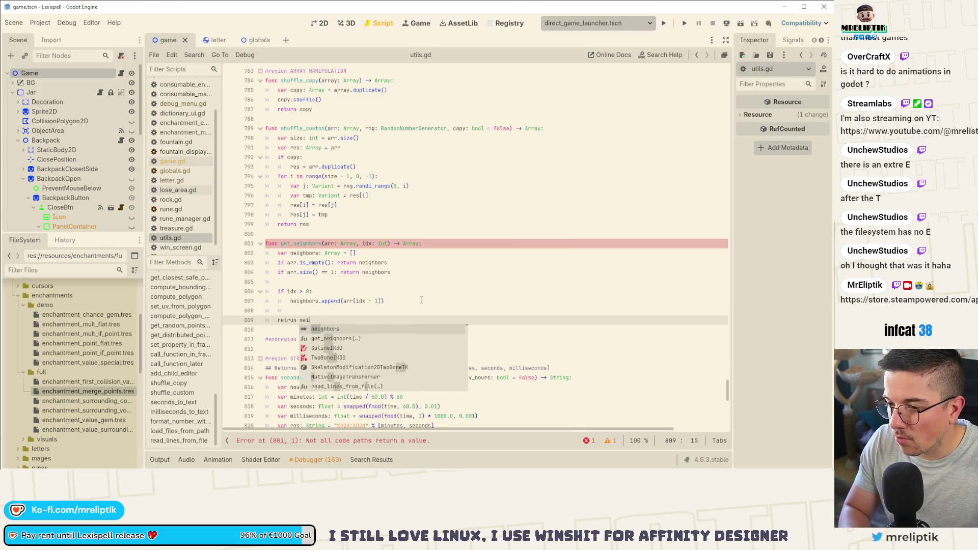
pyautogui.write('turn neighbors')
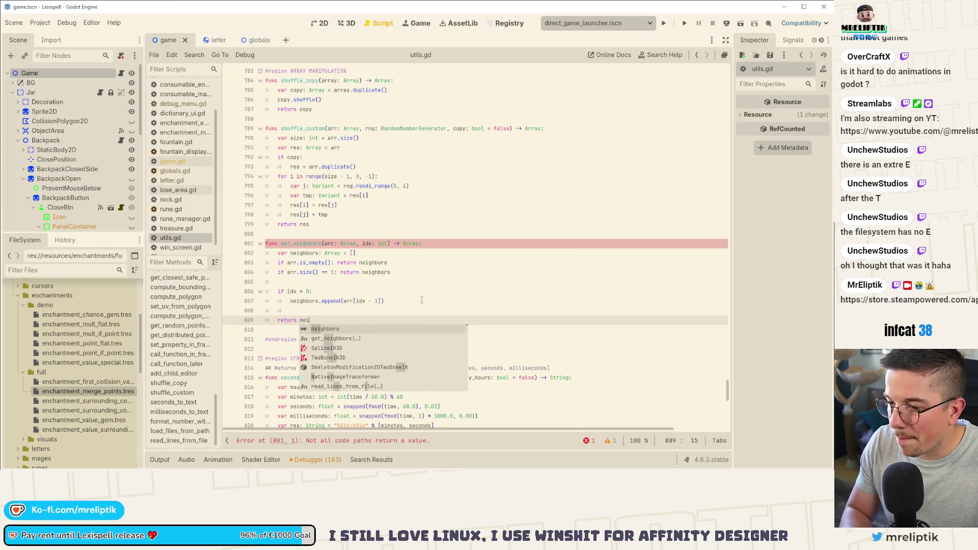
pyautogui.press('Up')
pyautogui.press('Return')
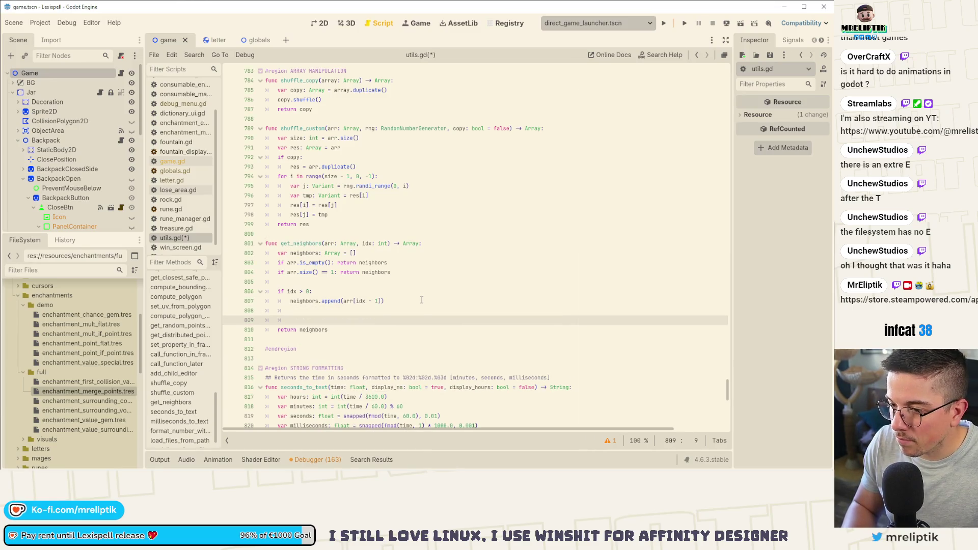
# Step: Insert 'if idx < arr.size() - 1:' appending arr[idx + 1] above the return, then save utils.gd
pyautogui.press('Up')
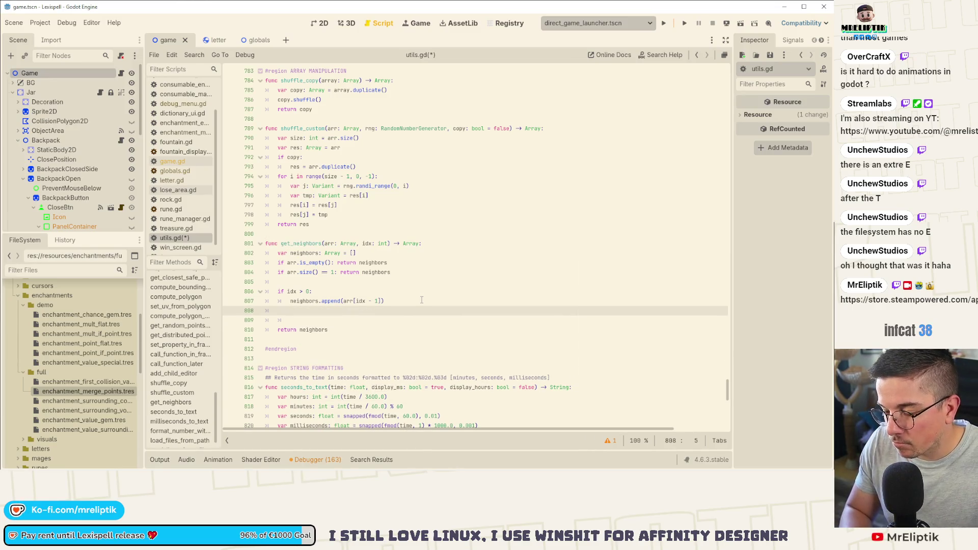
pyautogui.press('Return')
pyautogui.write('if ')
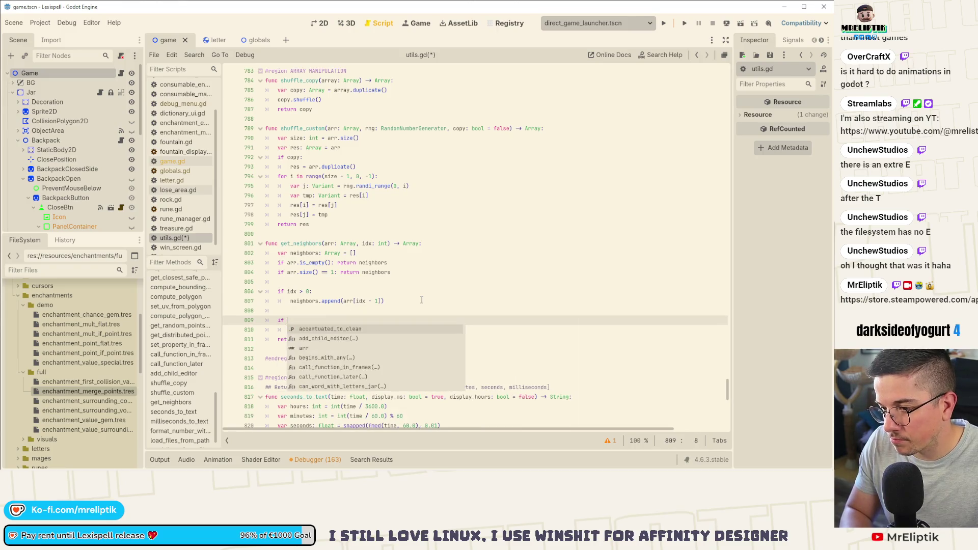
pyautogui.write('idx <')
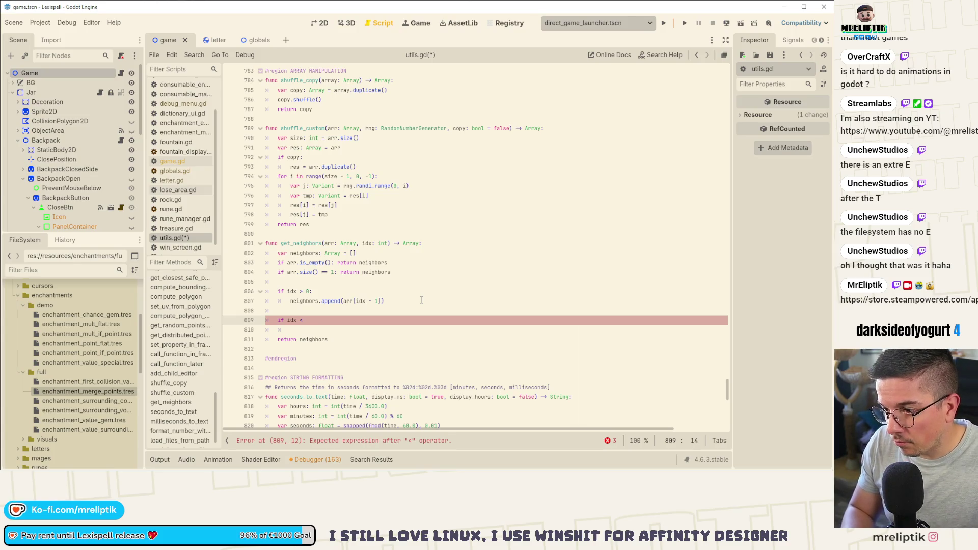
pyautogui.write('arr.size()')
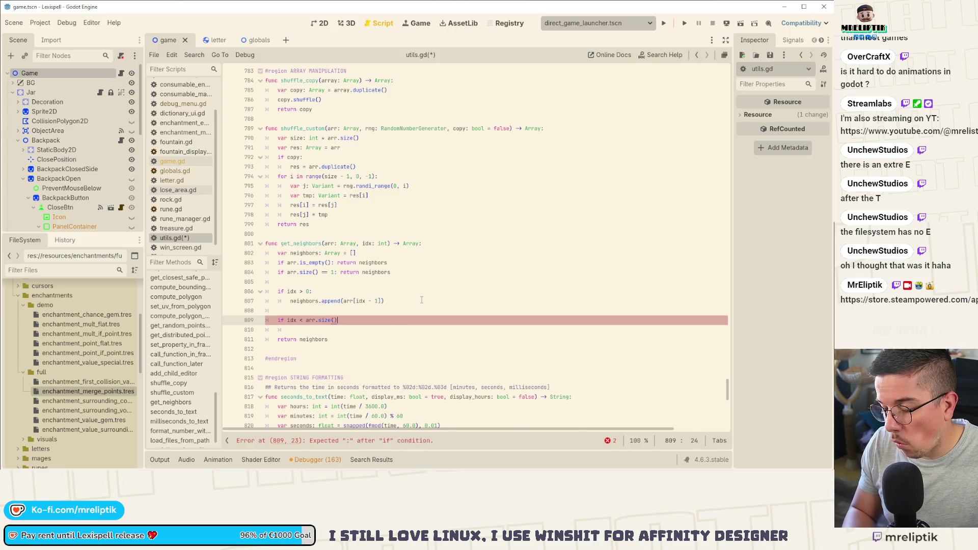
pyautogui.write(' - 1:')
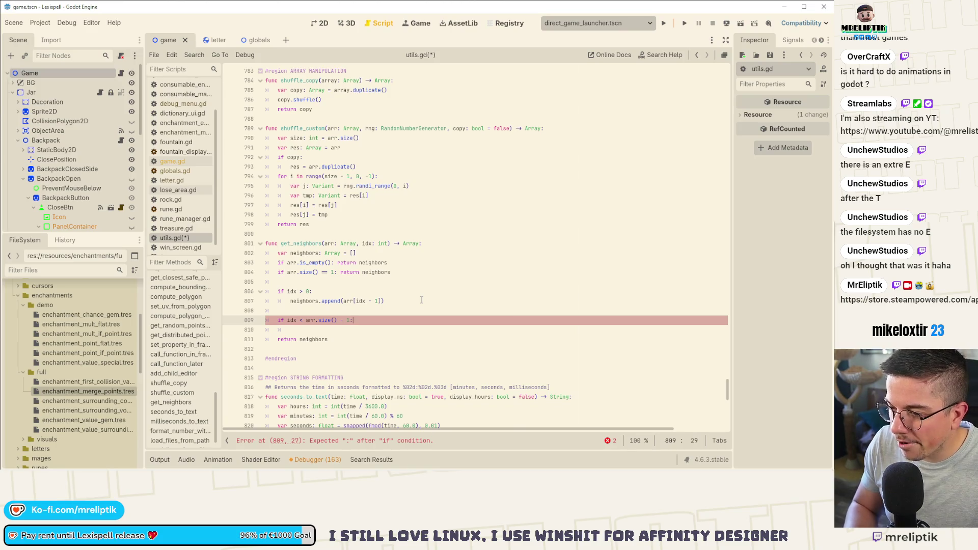
pyautogui.press('Return')
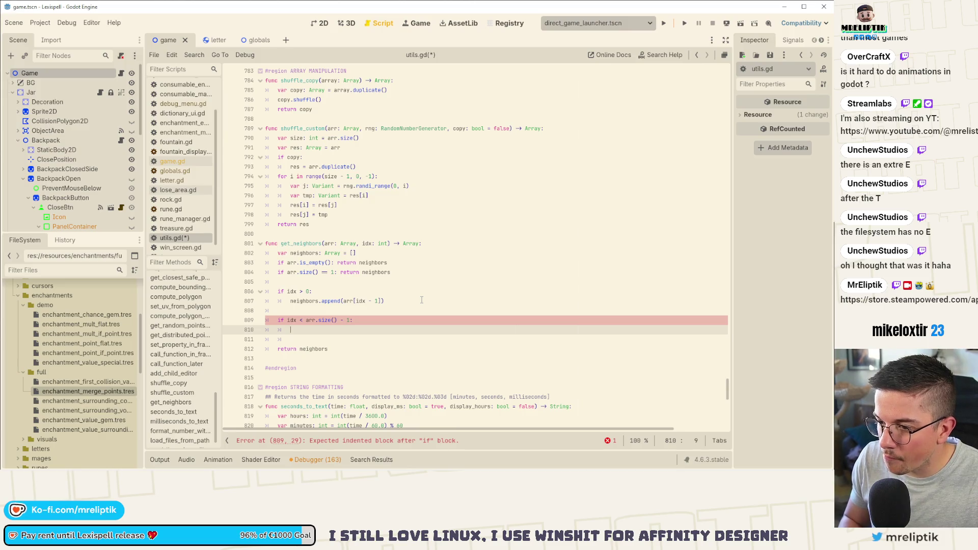
pyautogui.write('neighbors.append(')
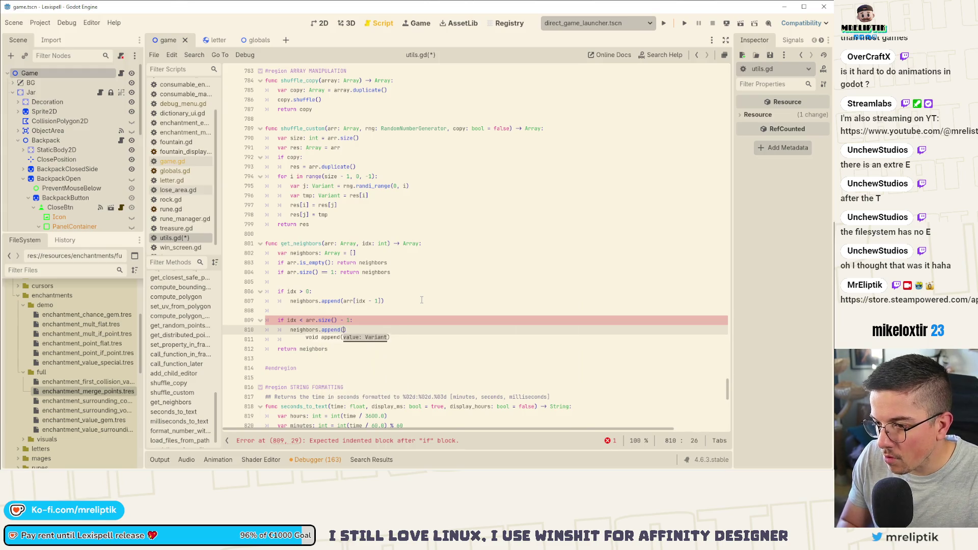
pyautogui.write('arr[')
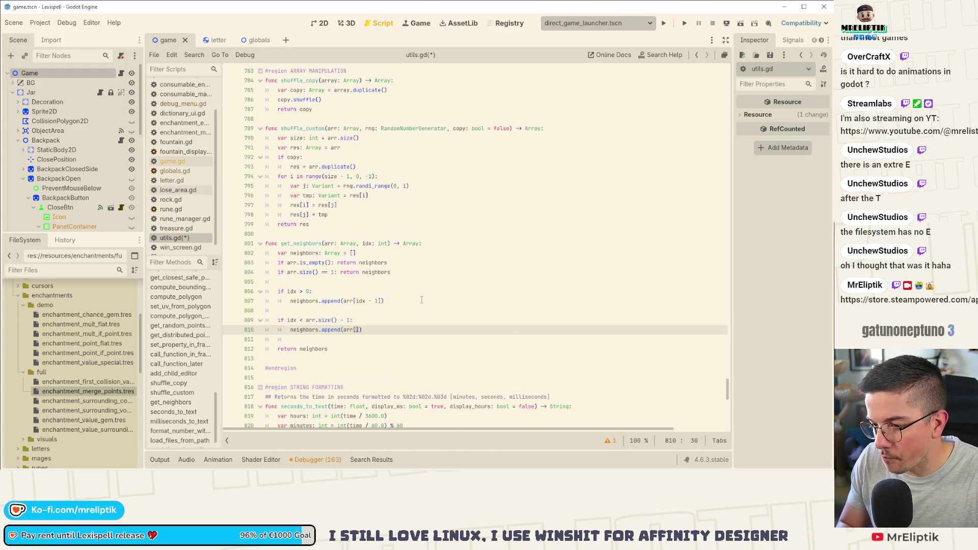
pyautogui.write('idx ')
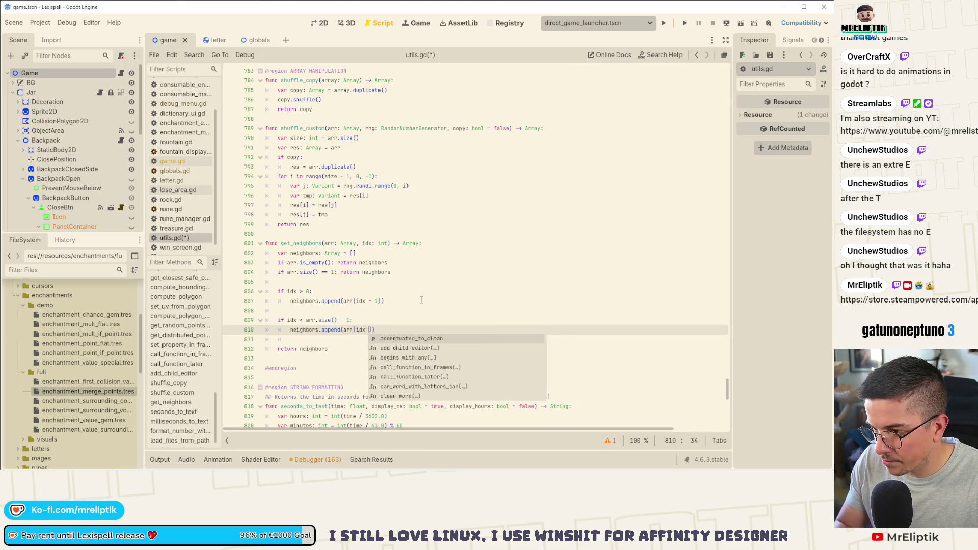
pyautogui.write('+ 1')
pyautogui.hotkey('ctrl', 's')
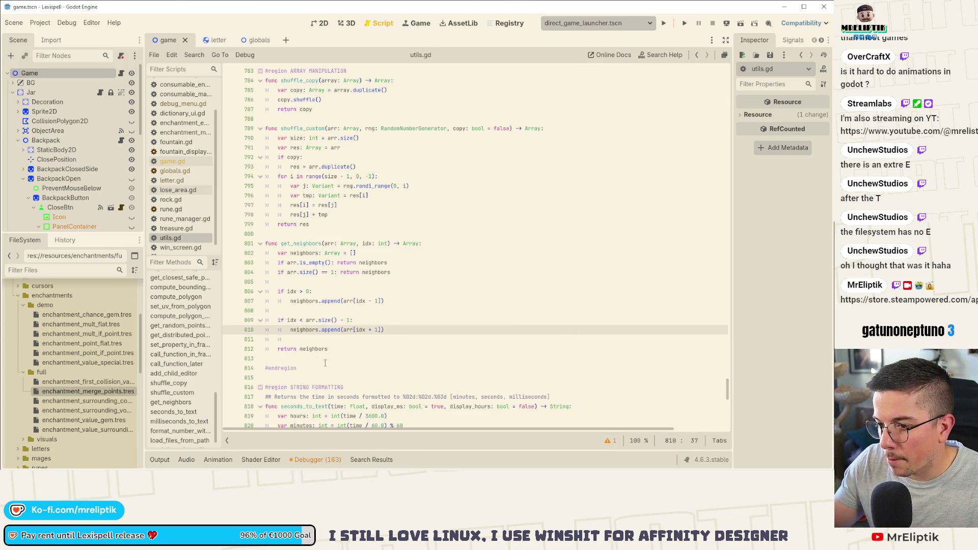